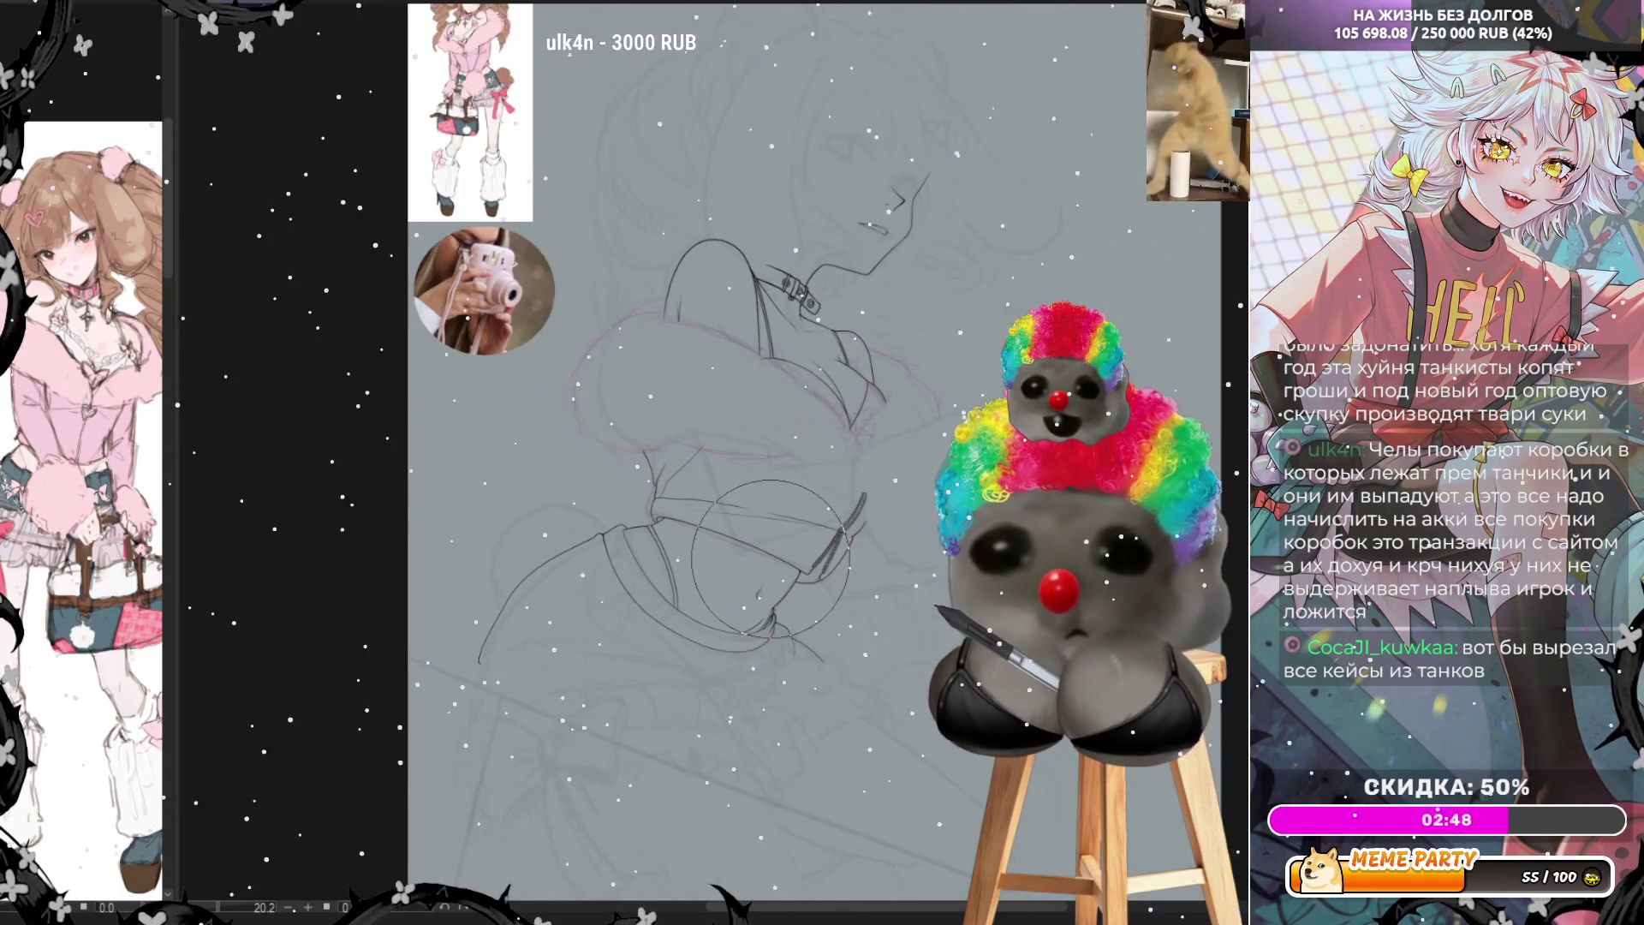
{"action": "scroll", "coordinate": [912, 584], "scroll_direction": "down", "scroll_amount": 2}
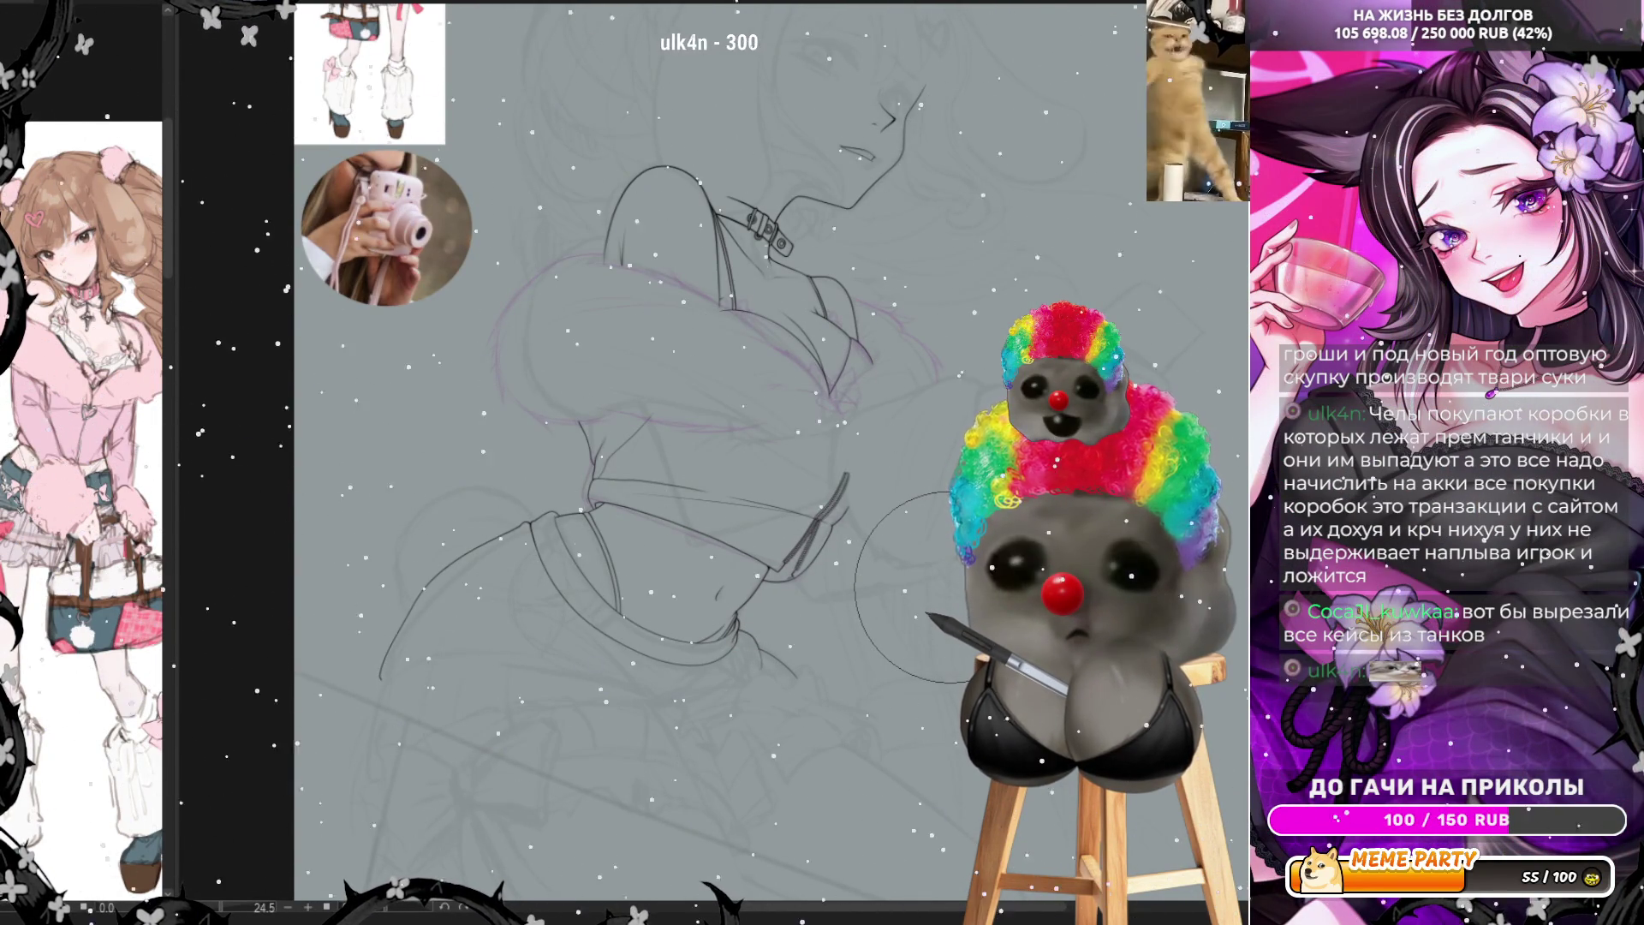
{"action": "scroll", "coordinate": [912, 584], "scroll_direction": "up", "scroll_amount": 1}
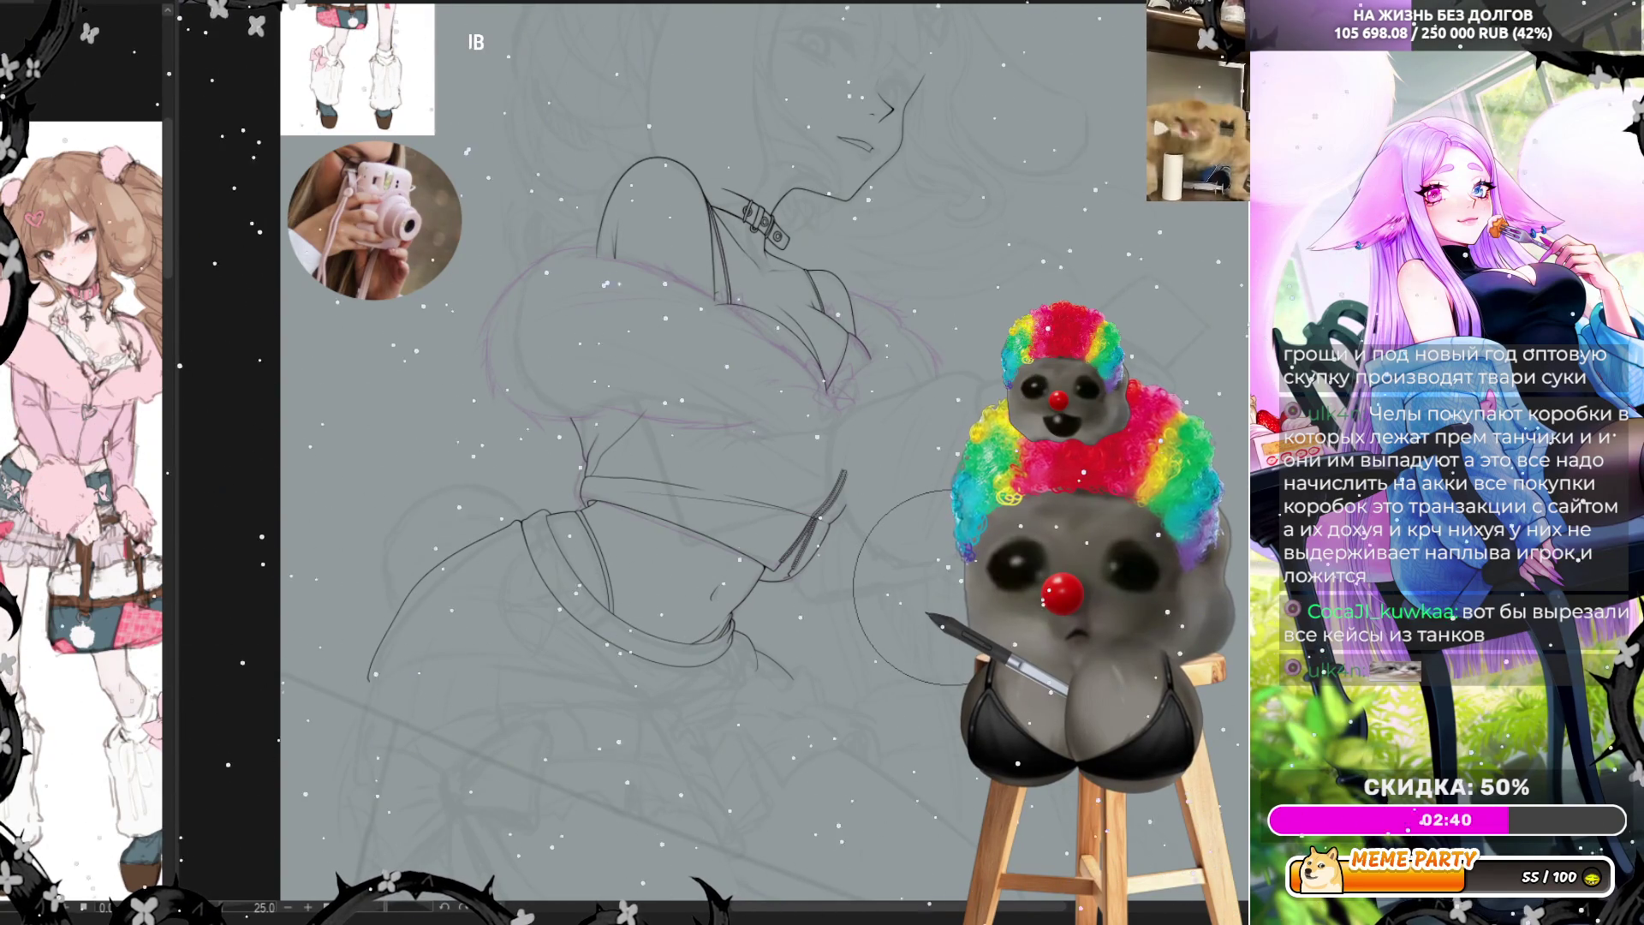
{"action": "scroll", "coordinate": [950, 585], "scroll_direction": "down", "scroll_amount": 2}
{"action": "scroll", "coordinate": [937, 584], "scroll_direction": "up", "scroll_amount": 2}
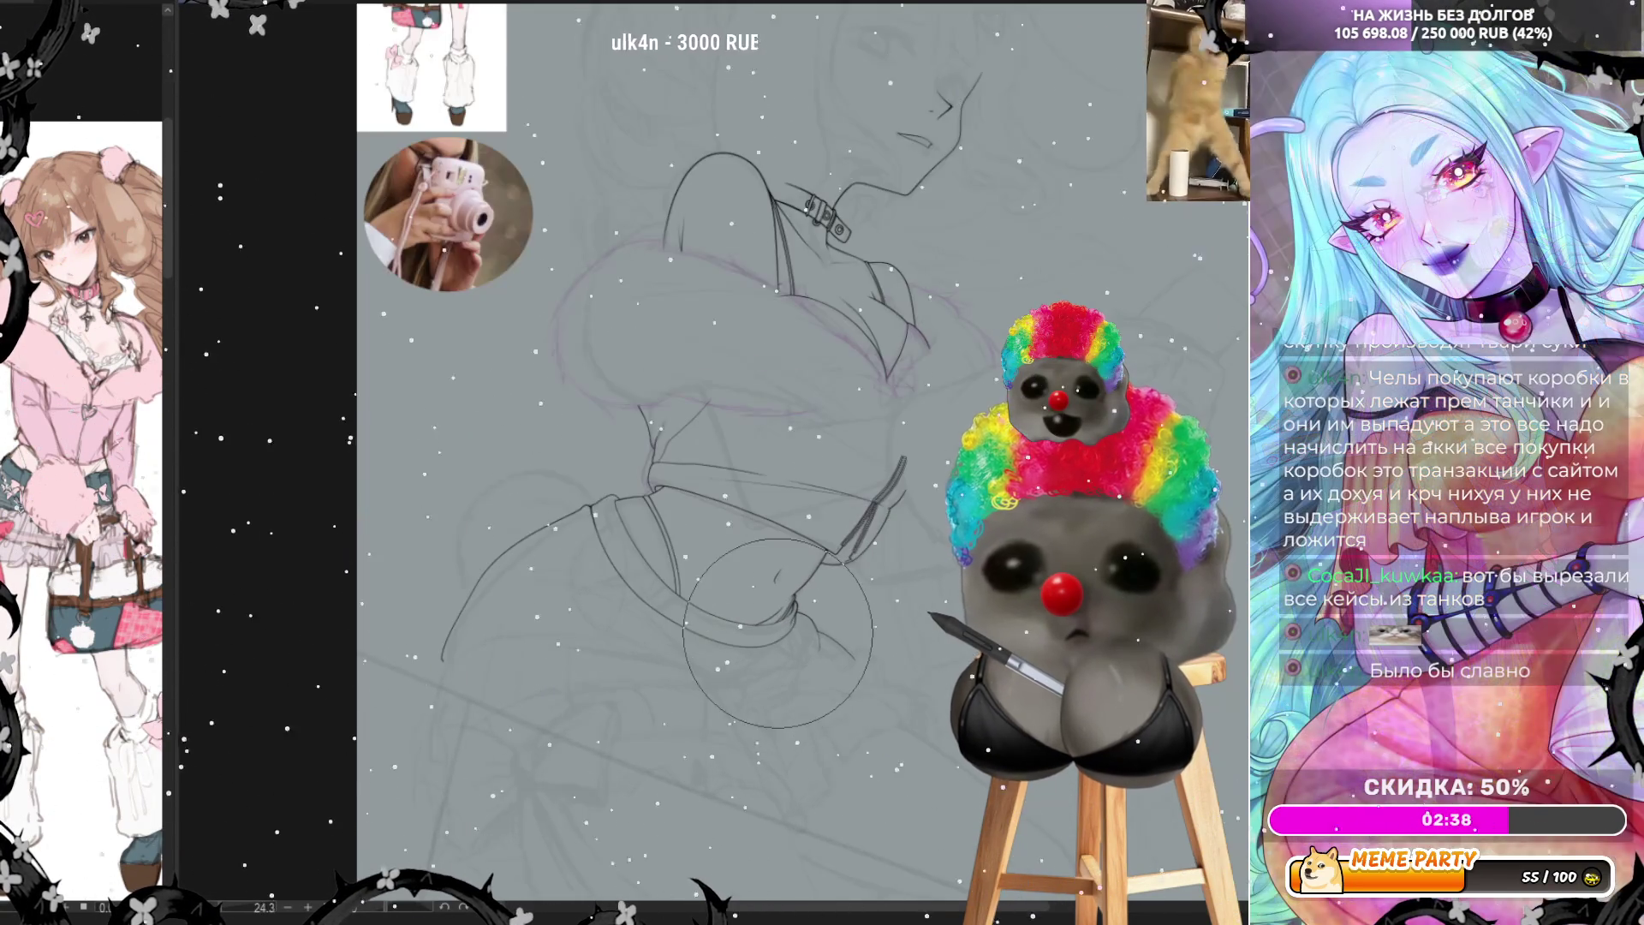
{"action": "scroll", "coordinate": [937, 585], "scroll_direction": "up", "scroll_amount": 1}
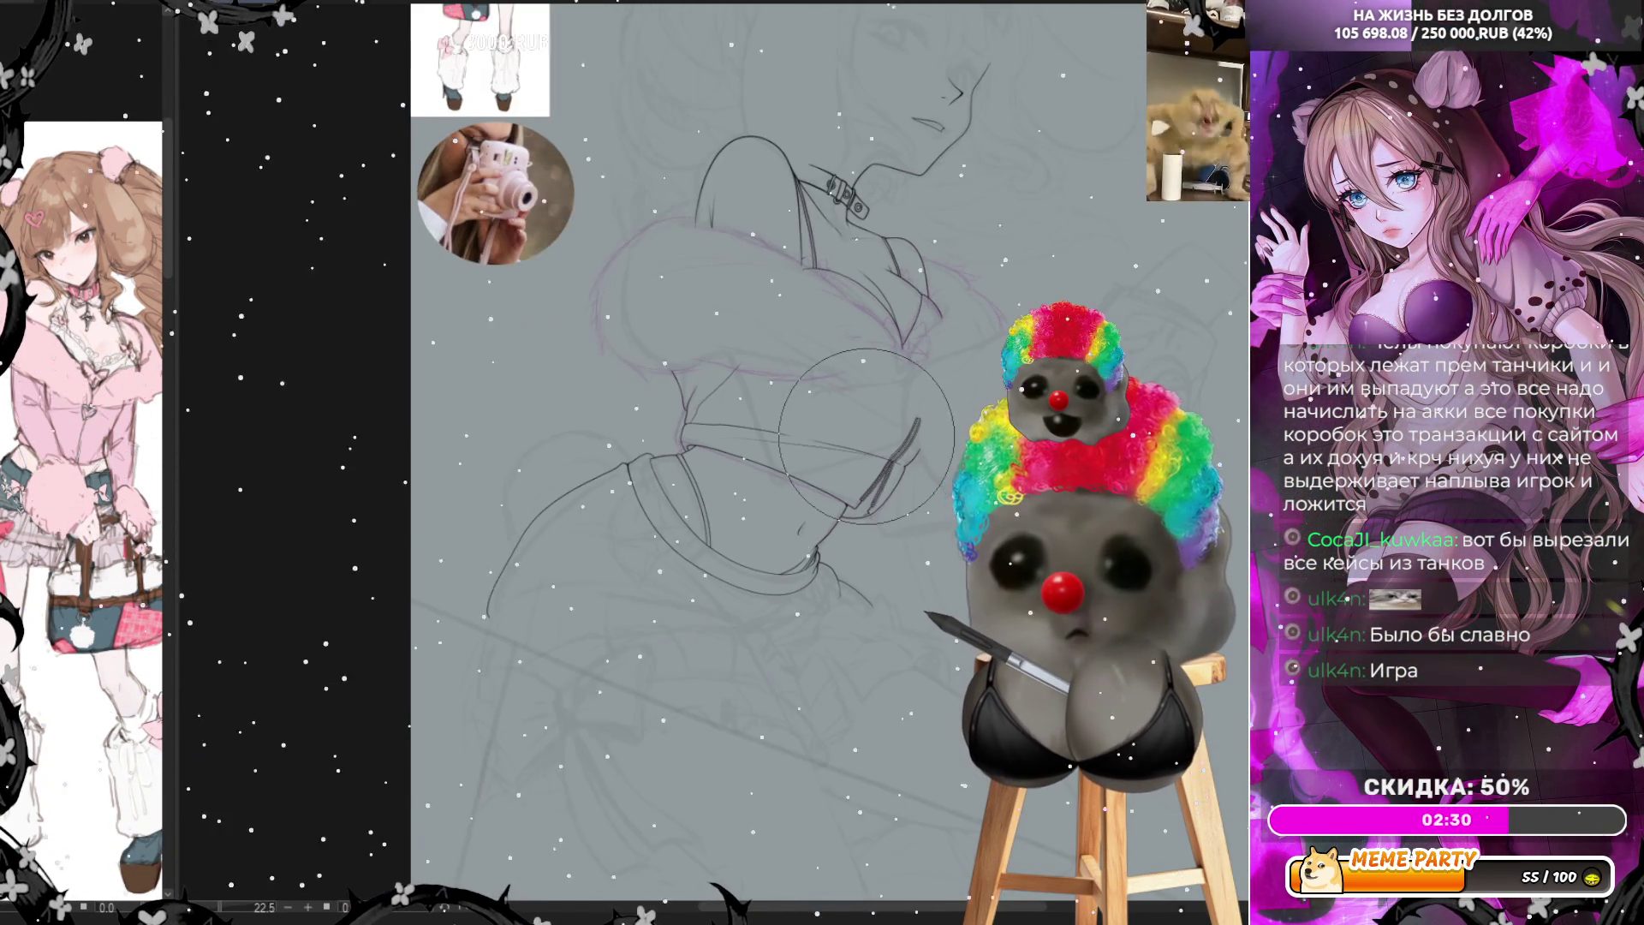
{"action": "scroll", "coordinate": [584, 218], "scroll_direction": "up", "scroll_amount": 2}
{"action": "scroll", "coordinate": [585, 219], "scroll_direction": "up", "scroll_amount": 2}
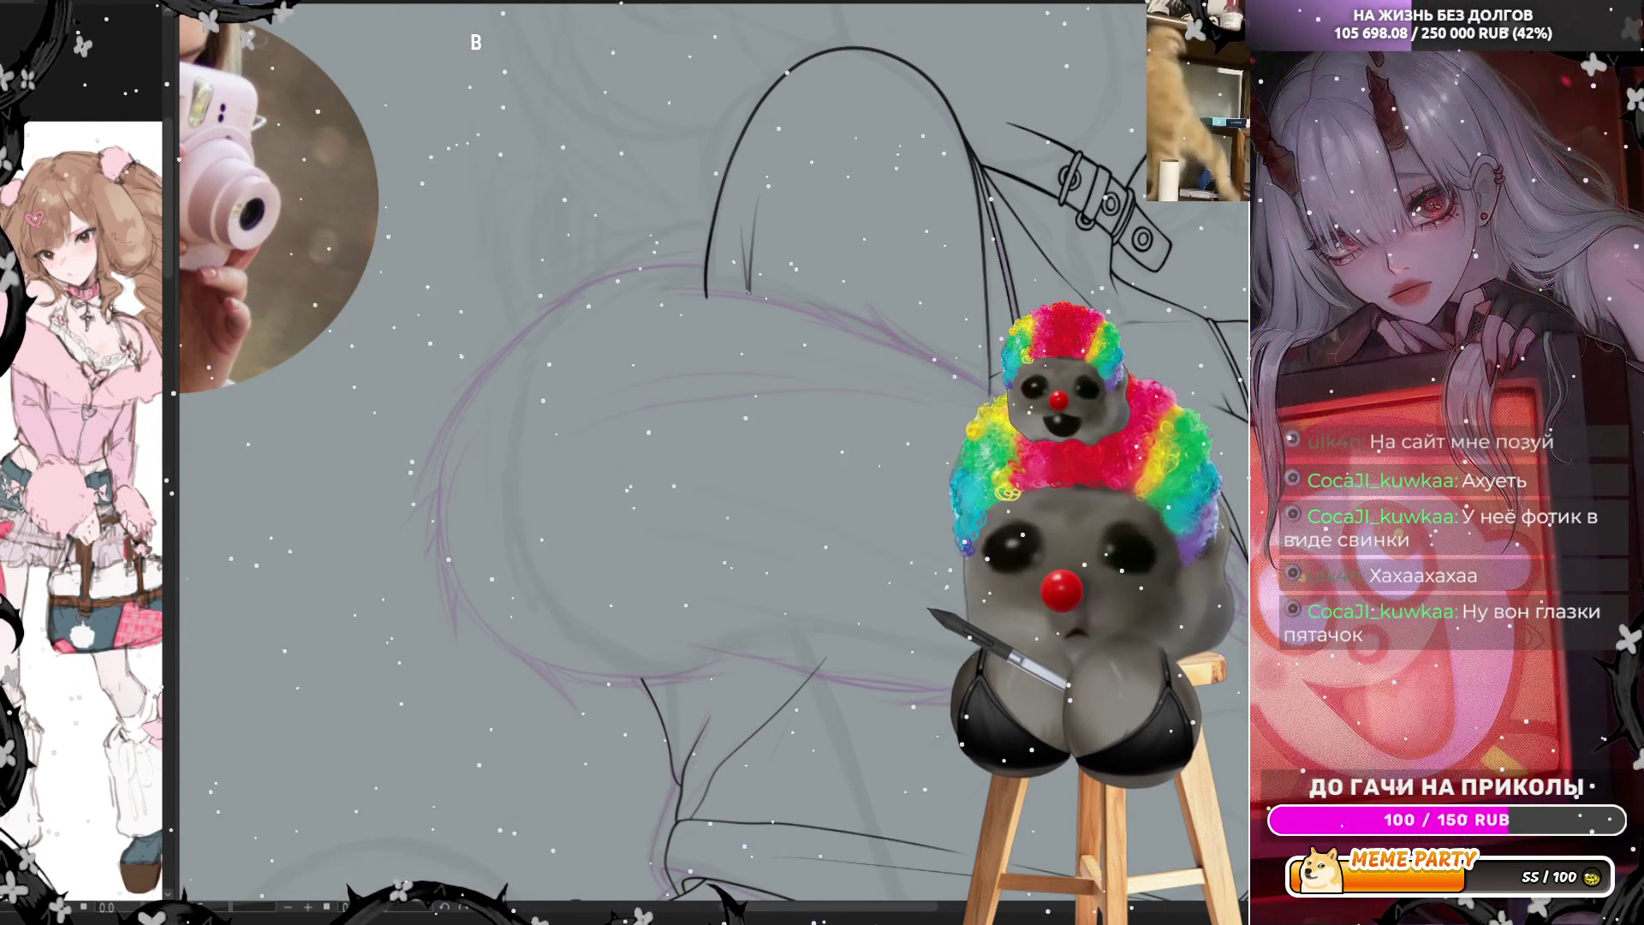
Ink a dark line running down beside the choker strap, redrawing it until clean
{"action": "left_click_drag", "start_coordinate": [769, 176], "coordinate": [752, 247]}
{"action": "left_click_drag", "start_coordinate": [770, 155], "coordinate": [750, 298]}
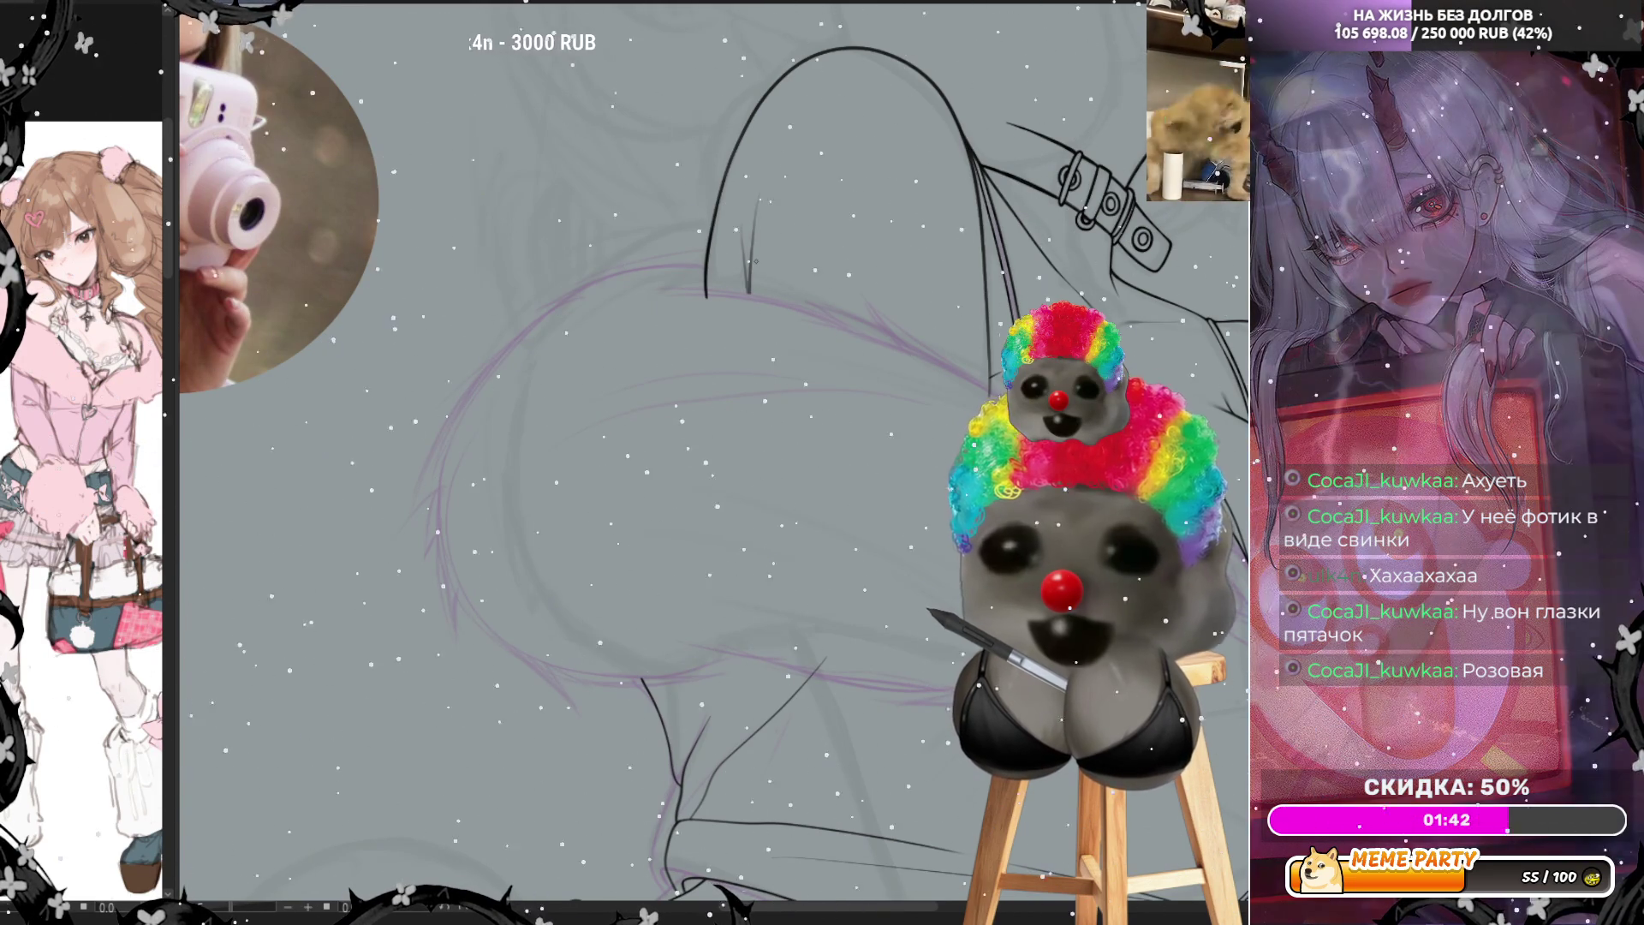
{"action": "left_click_drag", "start_coordinate": [775, 152], "coordinate": [752, 246]}
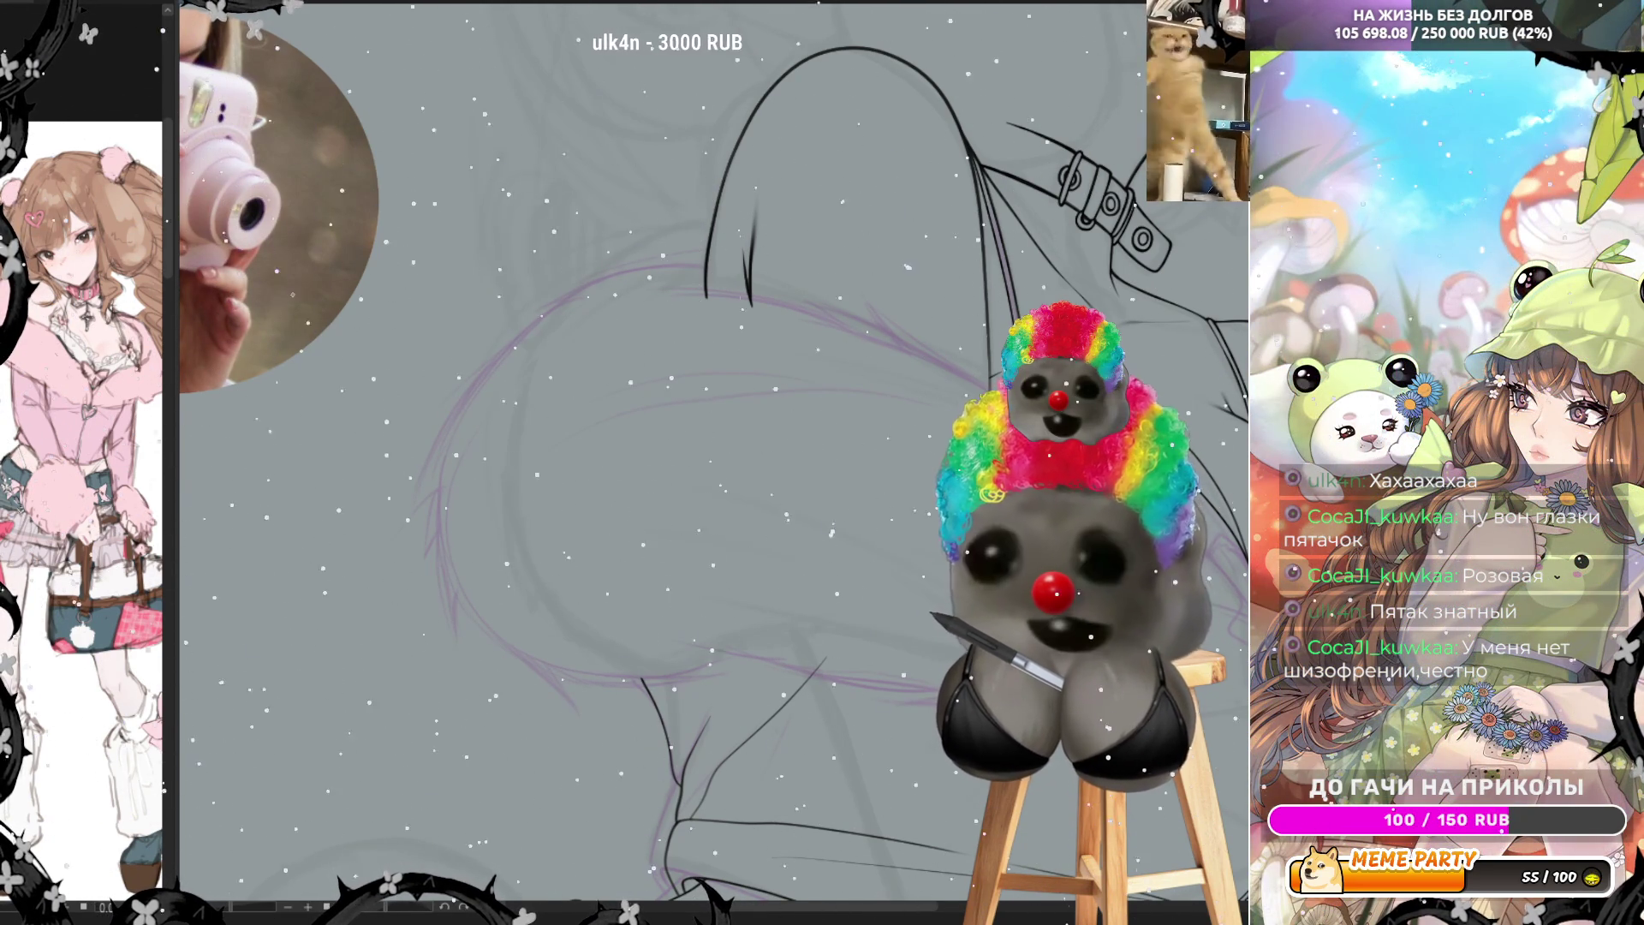
{"action": "scroll", "coordinate": [965, 383], "scroll_direction": "up", "scroll_amount": 3}
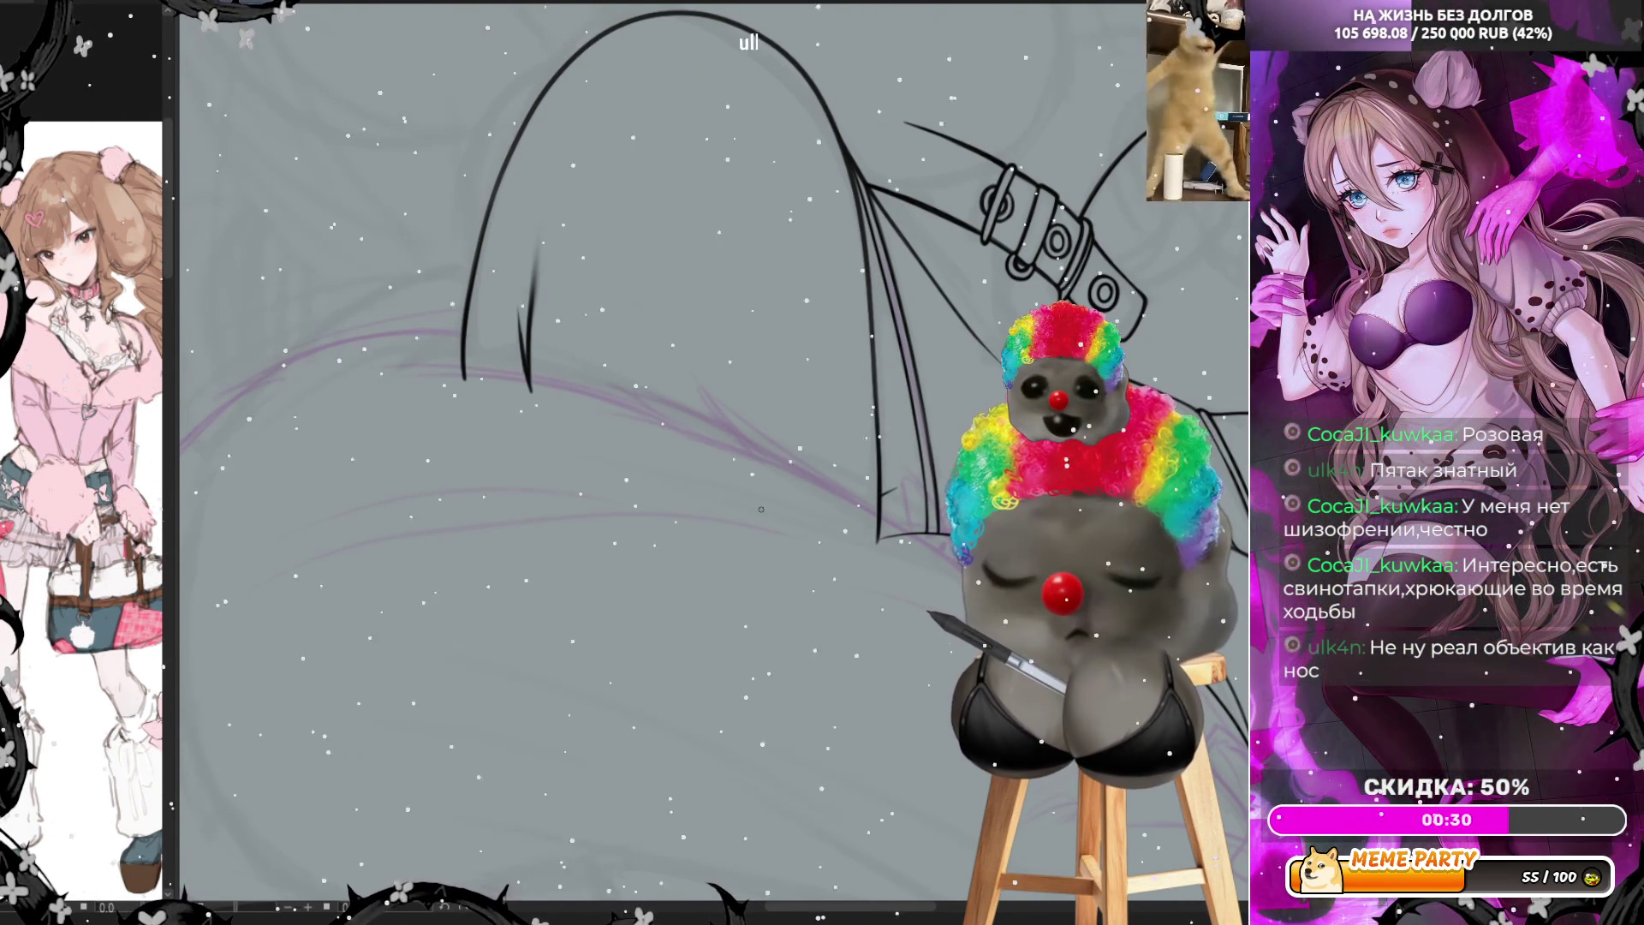
{"action": "scroll", "coordinate": [655, 331], "scroll_direction": "down", "scroll_amount": 5}
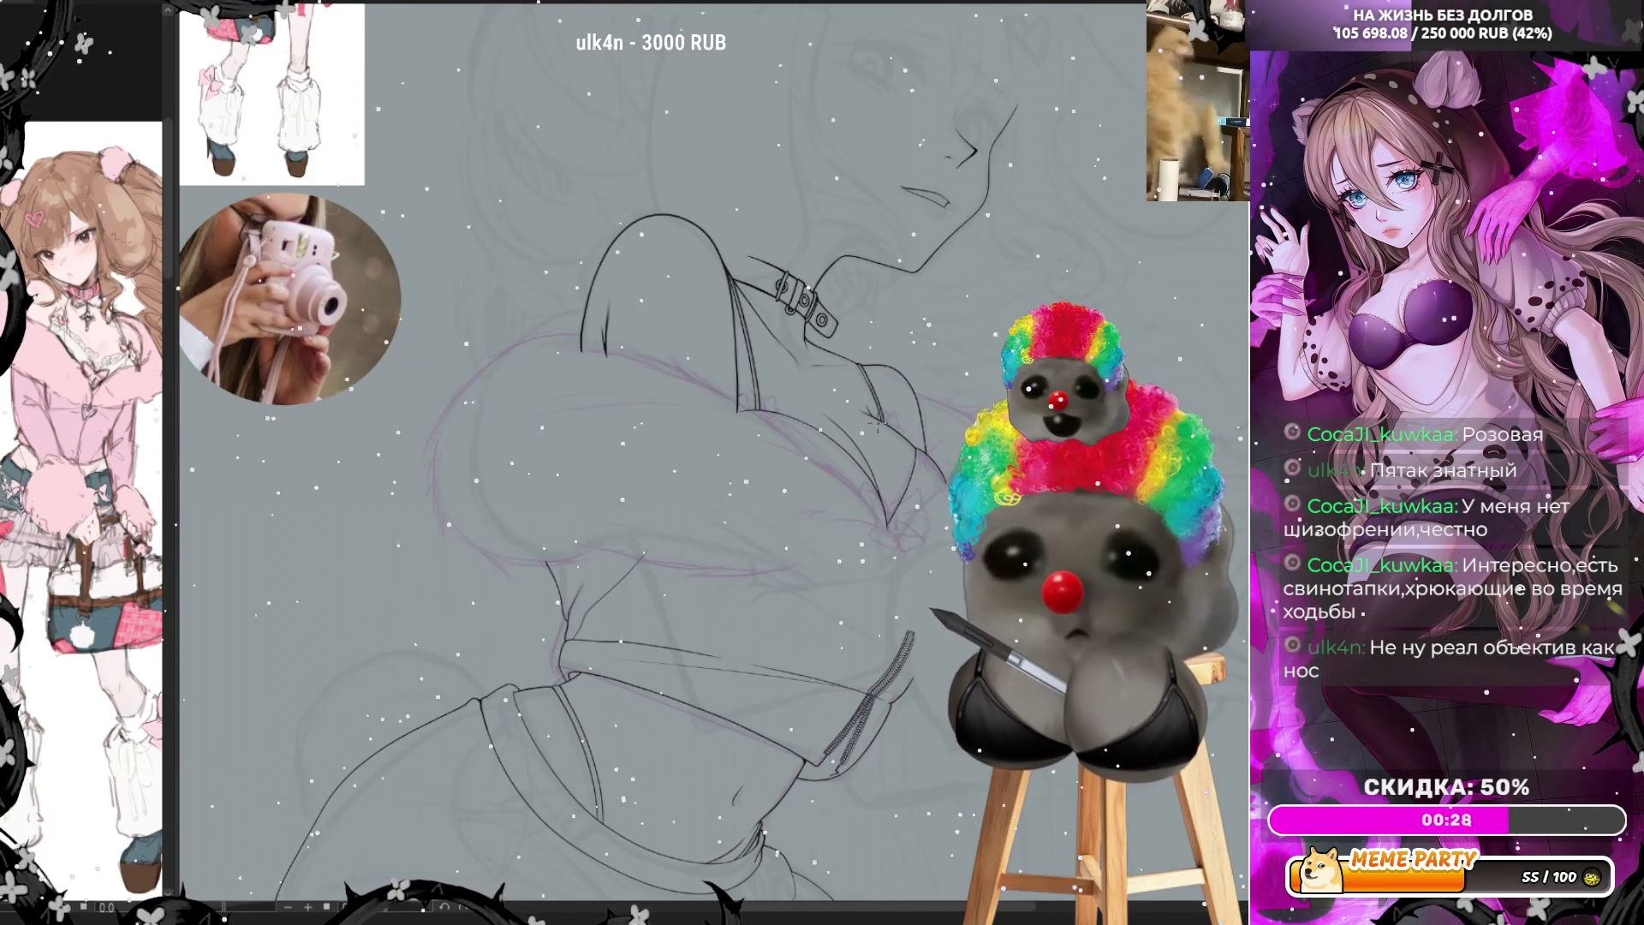
{"action": "scroll", "coordinate": [891, 462], "scroll_direction": "down", "scroll_amount": 3}
{"action": "scroll", "coordinate": [869, 332], "scroll_direction": "up", "scroll_amount": 2}
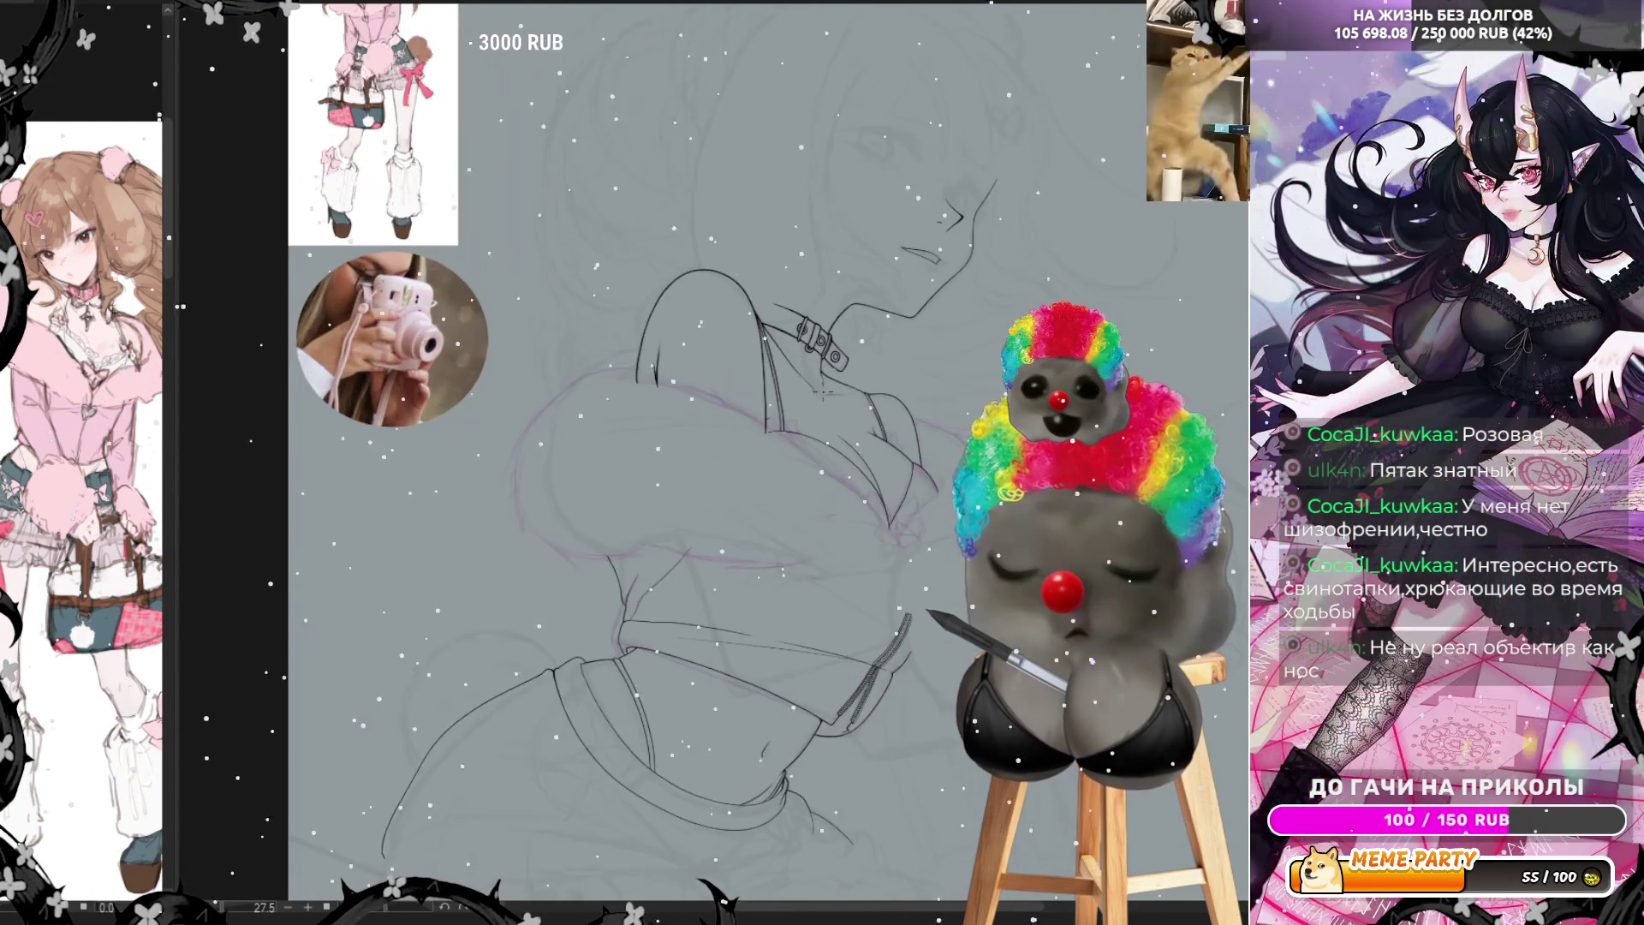
{"action": "scroll", "coordinate": [834, 373], "scroll_direction": "up", "scroll_amount": 2}
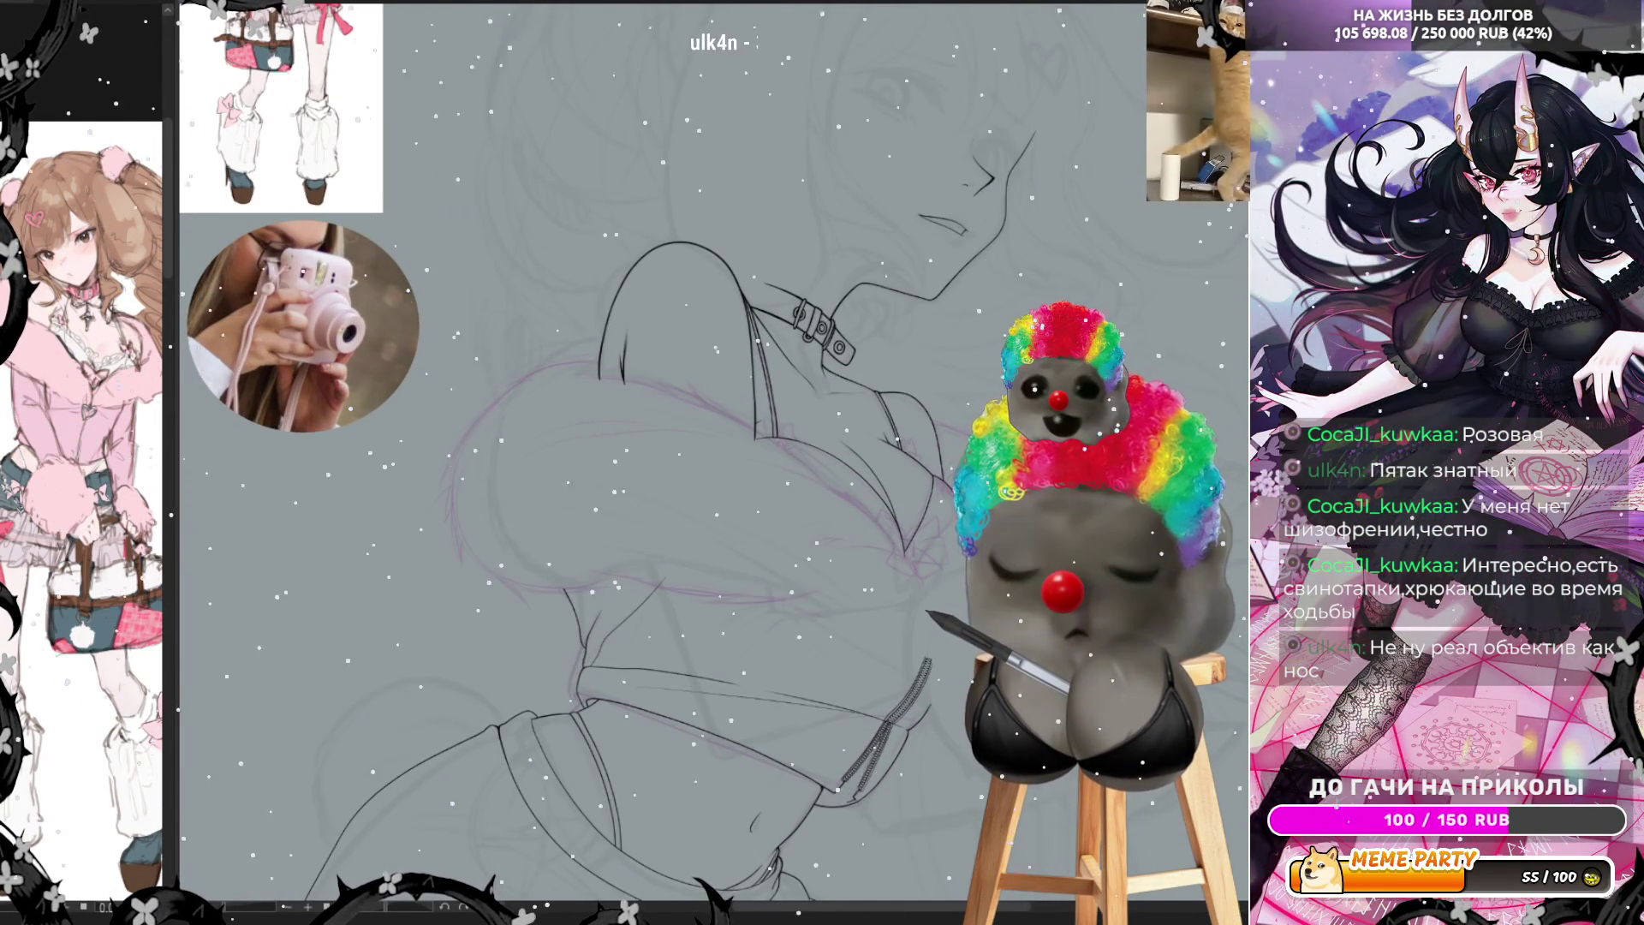
{"action": "scroll", "coordinate": [470, 619], "scroll_direction": "up", "scroll_amount": 2}
{"action": "scroll", "coordinate": [485, 439], "scroll_direction": "up", "scroll_amount": 1}
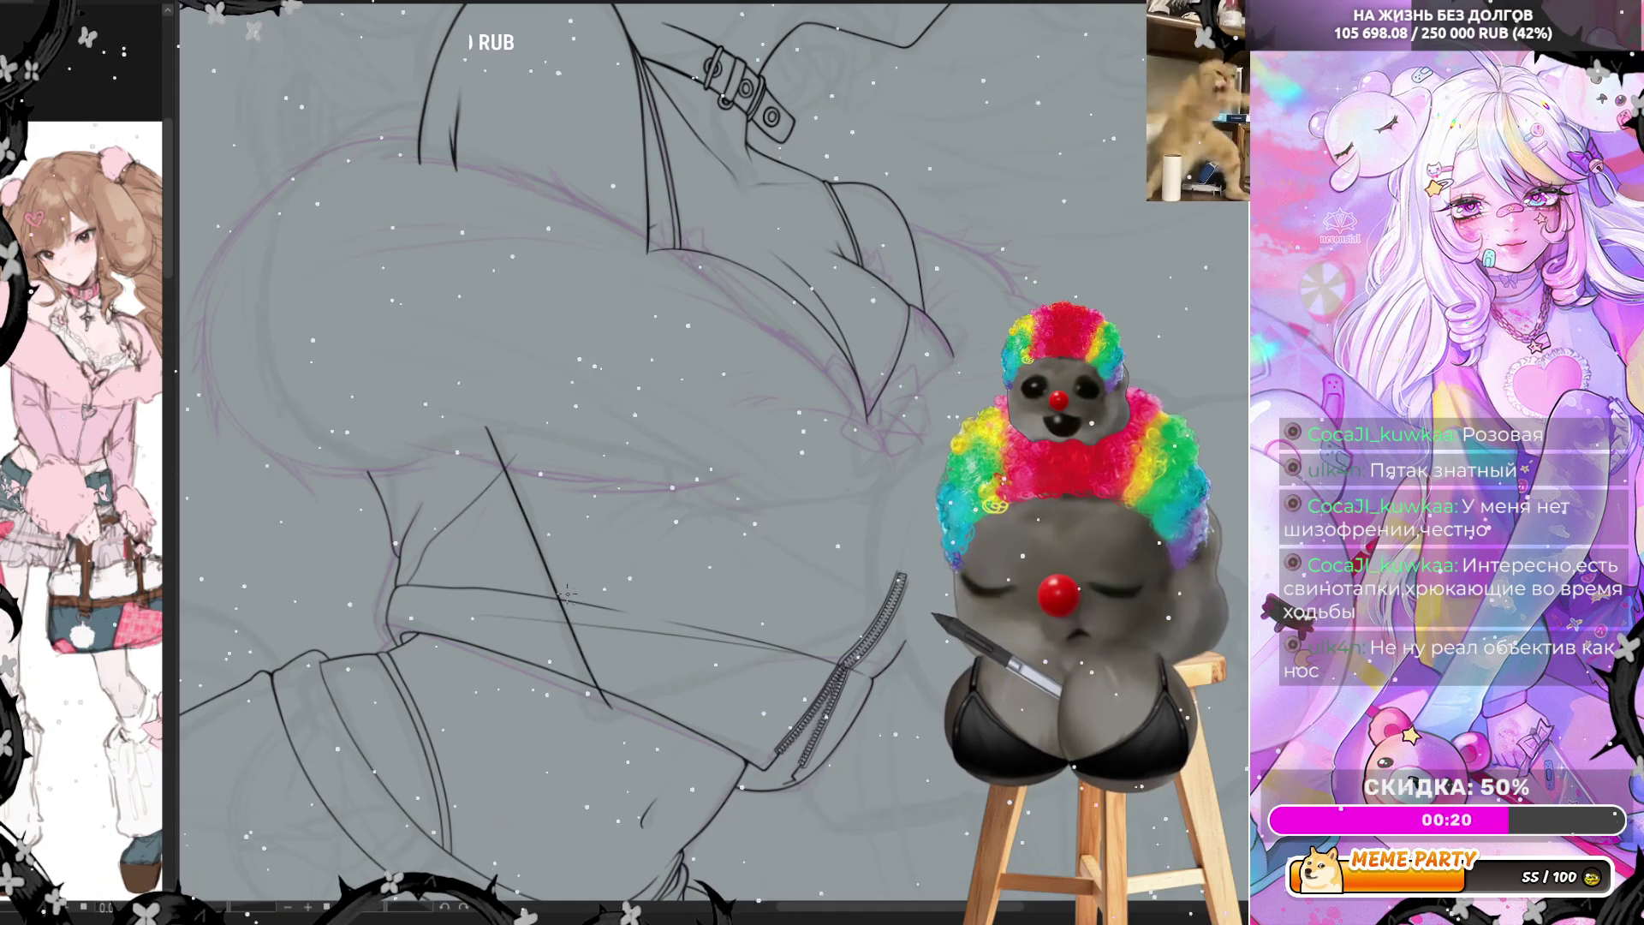
Ink a diagonal torso line and short curved fold strokes above the zipper, then rotate the canvas
{"action": "left_click_drag", "start_coordinate": [481, 410], "coordinate": [604, 707]}
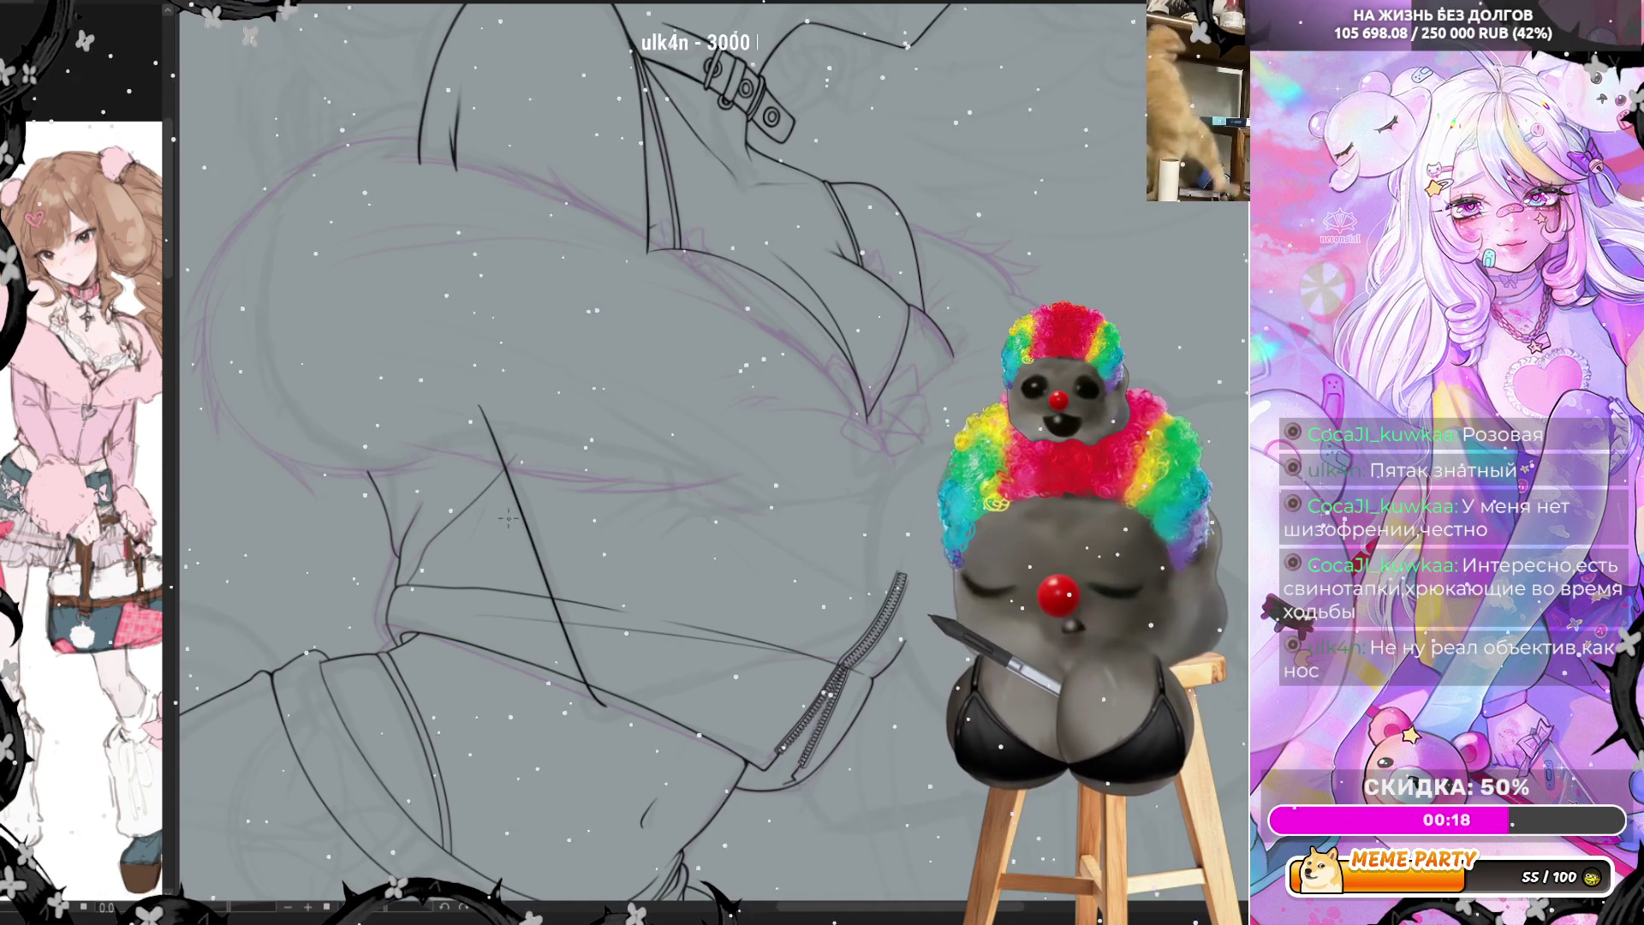
{"action": "left_click_drag", "start_coordinate": [623, 535], "coordinate": [711, 507]}
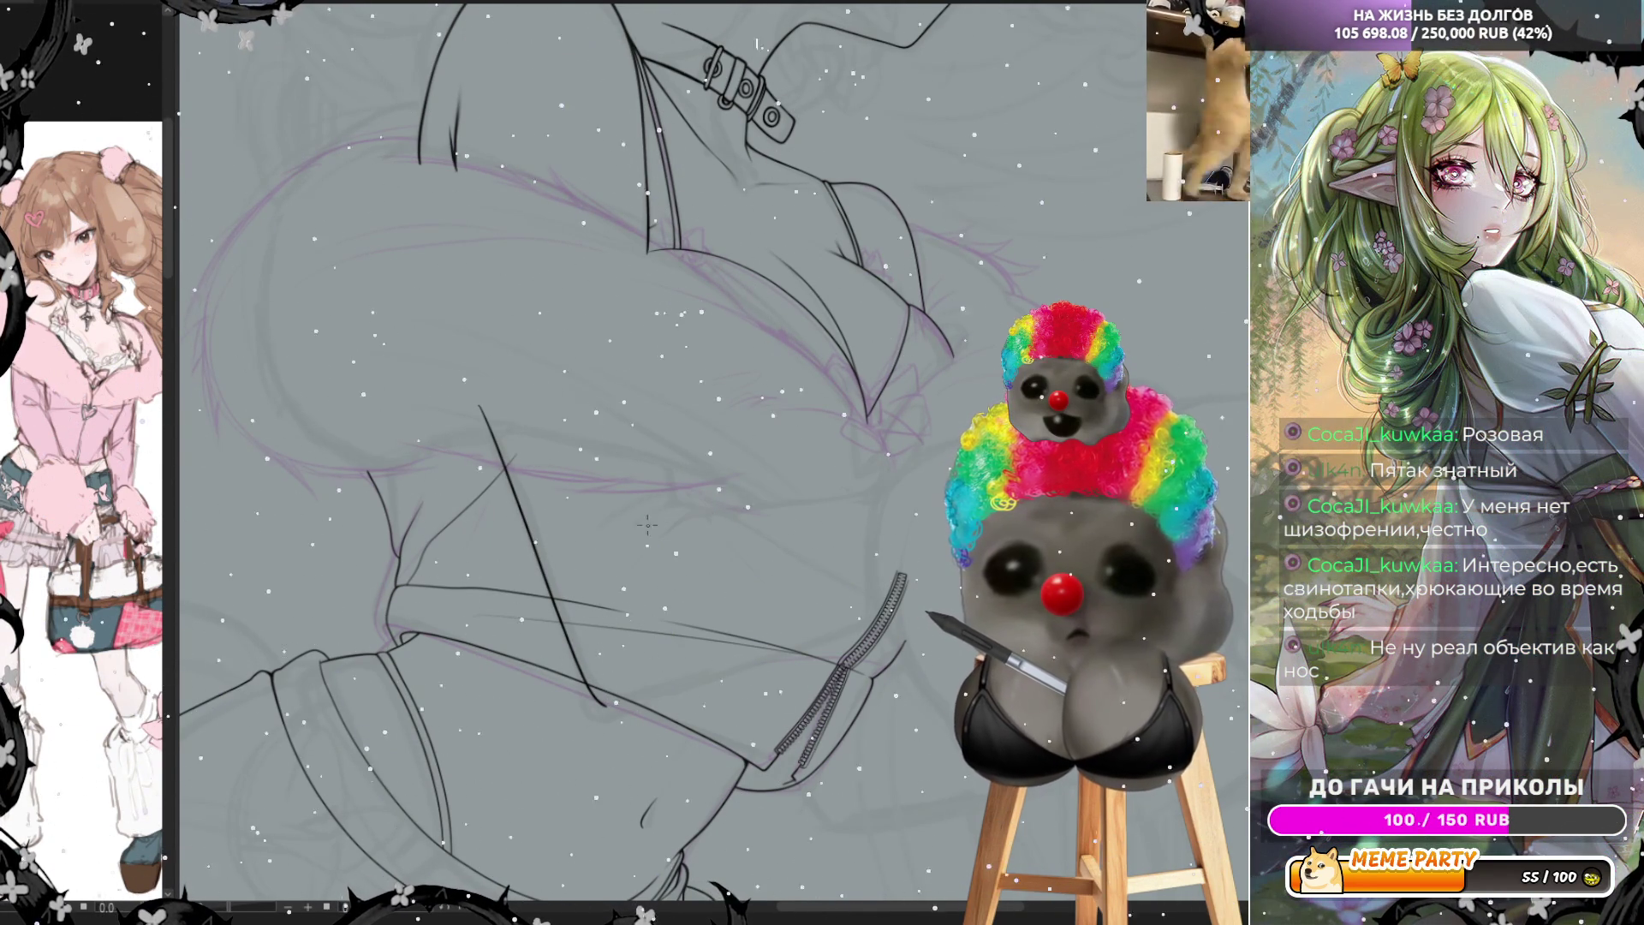
{"action": "left_click_drag", "start_coordinate": [617, 535], "coordinate": [711, 505]}
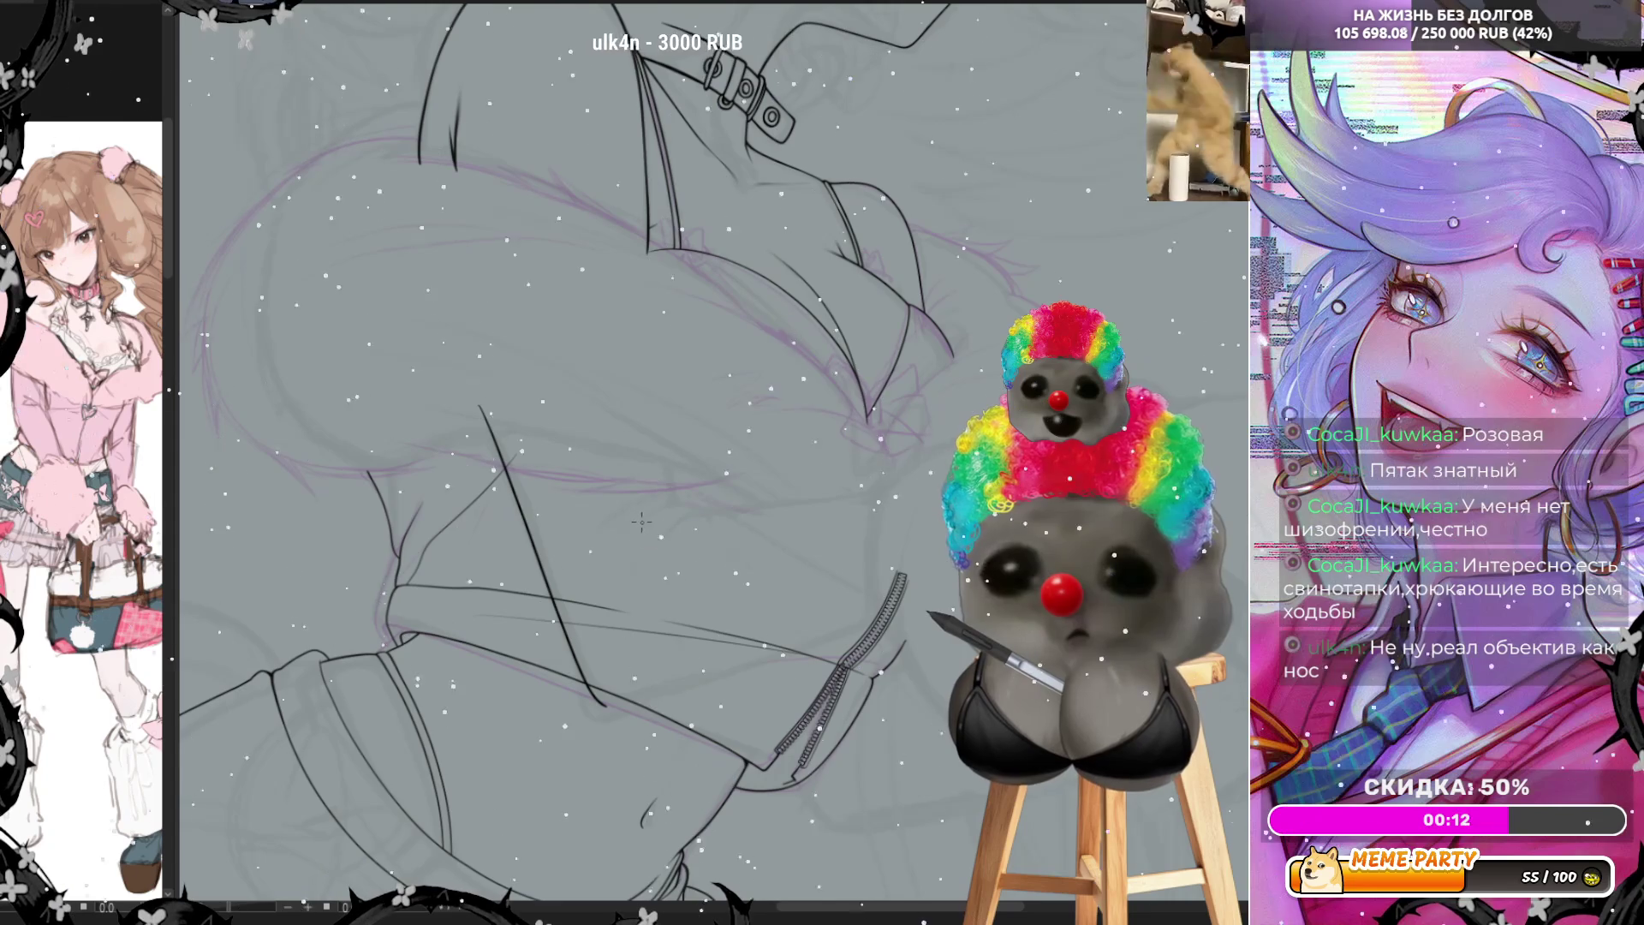
{"action": "left_click_drag", "start_coordinate": [603, 539], "coordinate": [702, 514]}
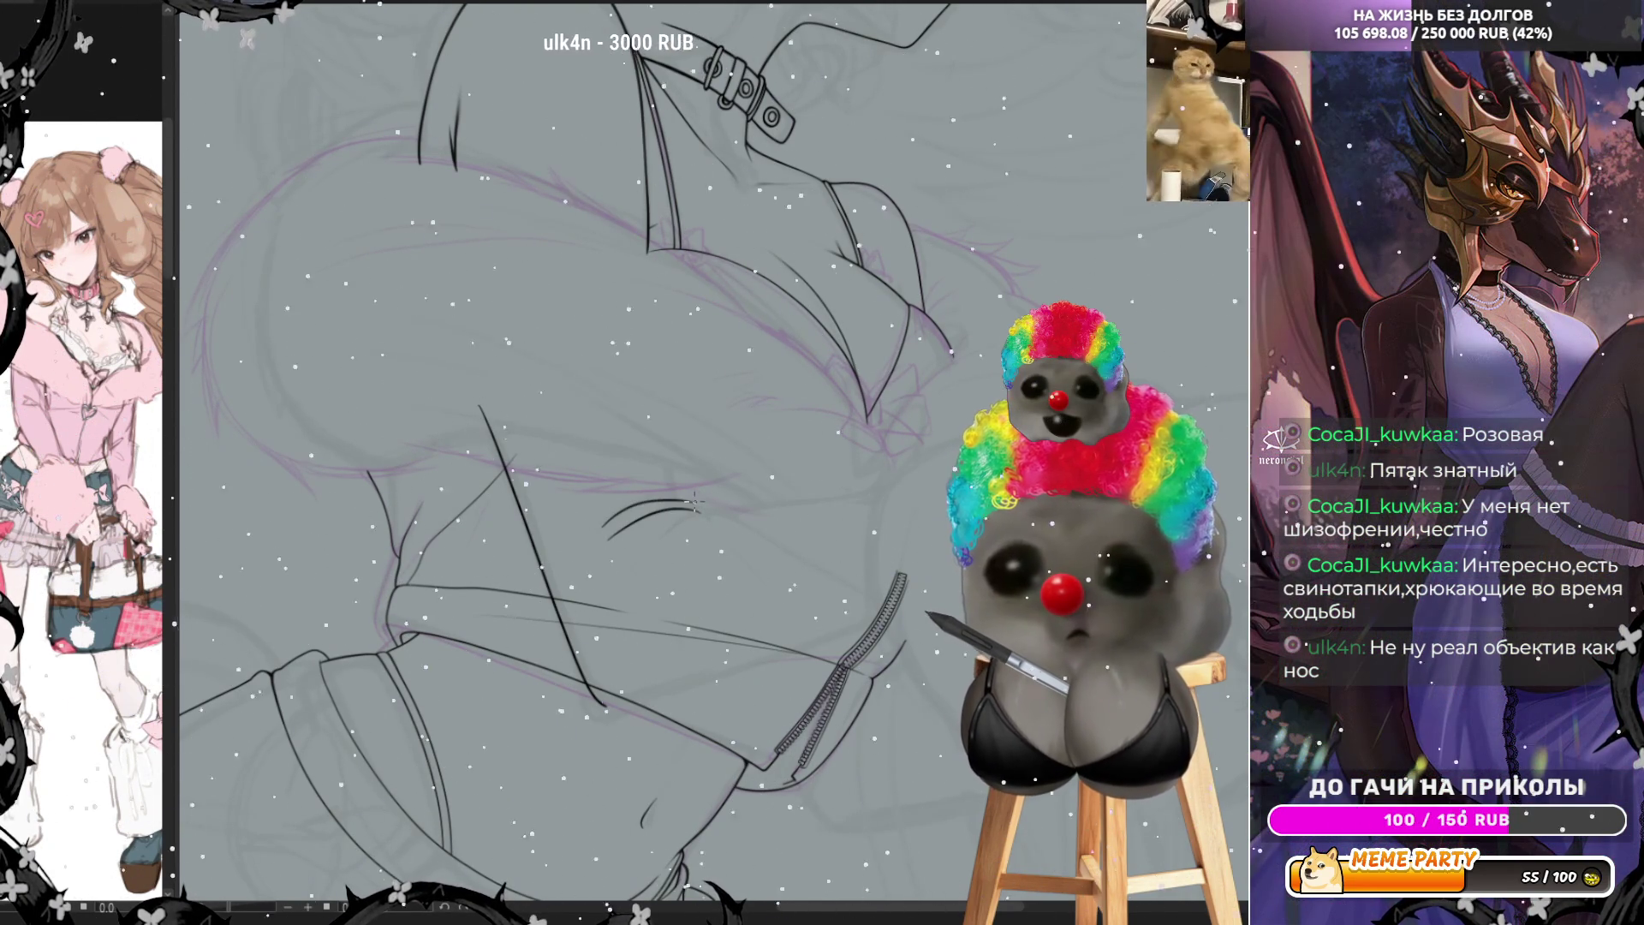
{"action": "left_click_drag", "start_coordinate": [612, 522], "coordinate": [700, 512]}
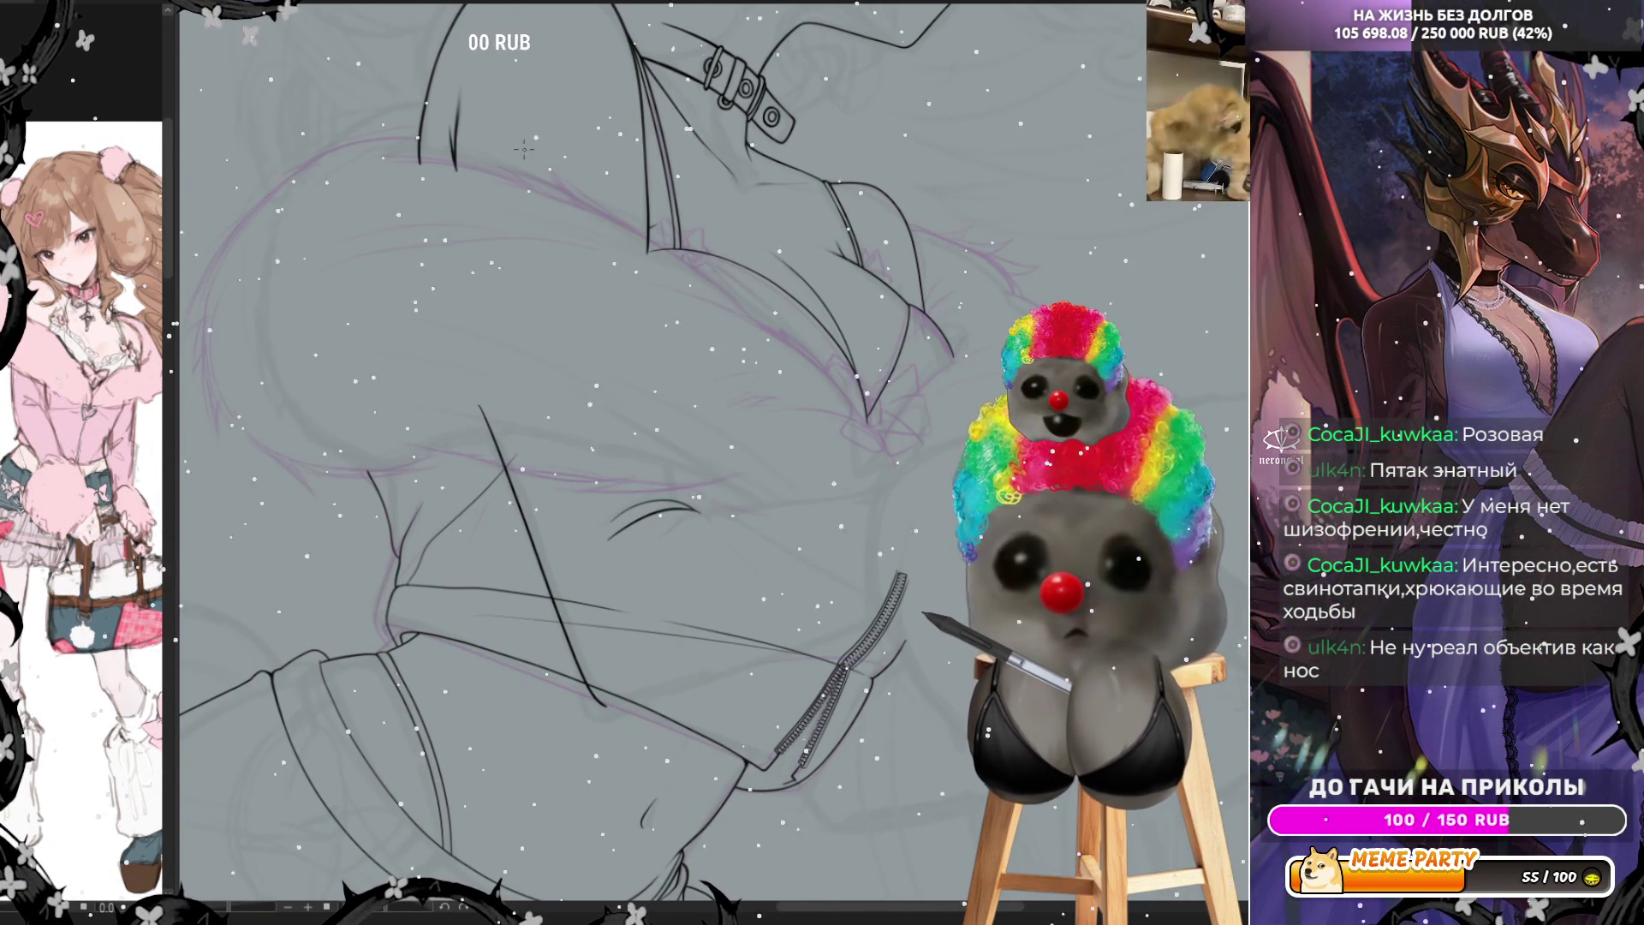
{"action": "key", "text": "@"}
{"action": "key", "text": "minus"}
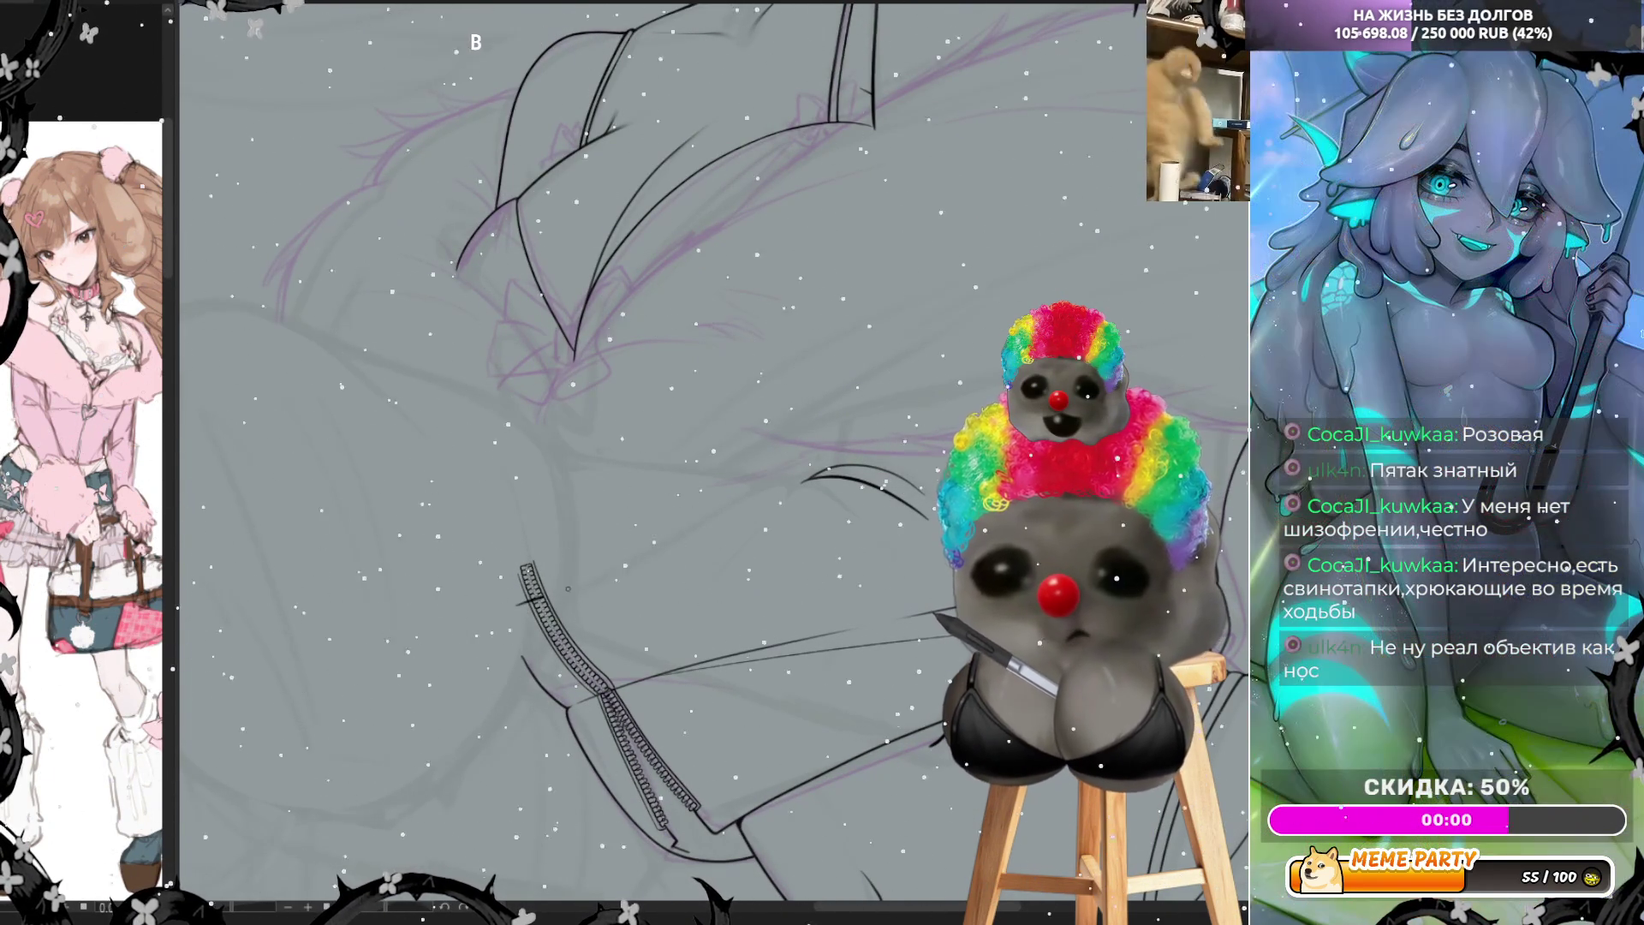
{"action": "left_click_drag", "start_coordinate": [520, 605], "coordinate": [745, 510]}
{"action": "key", "text": "ctrl+z"}
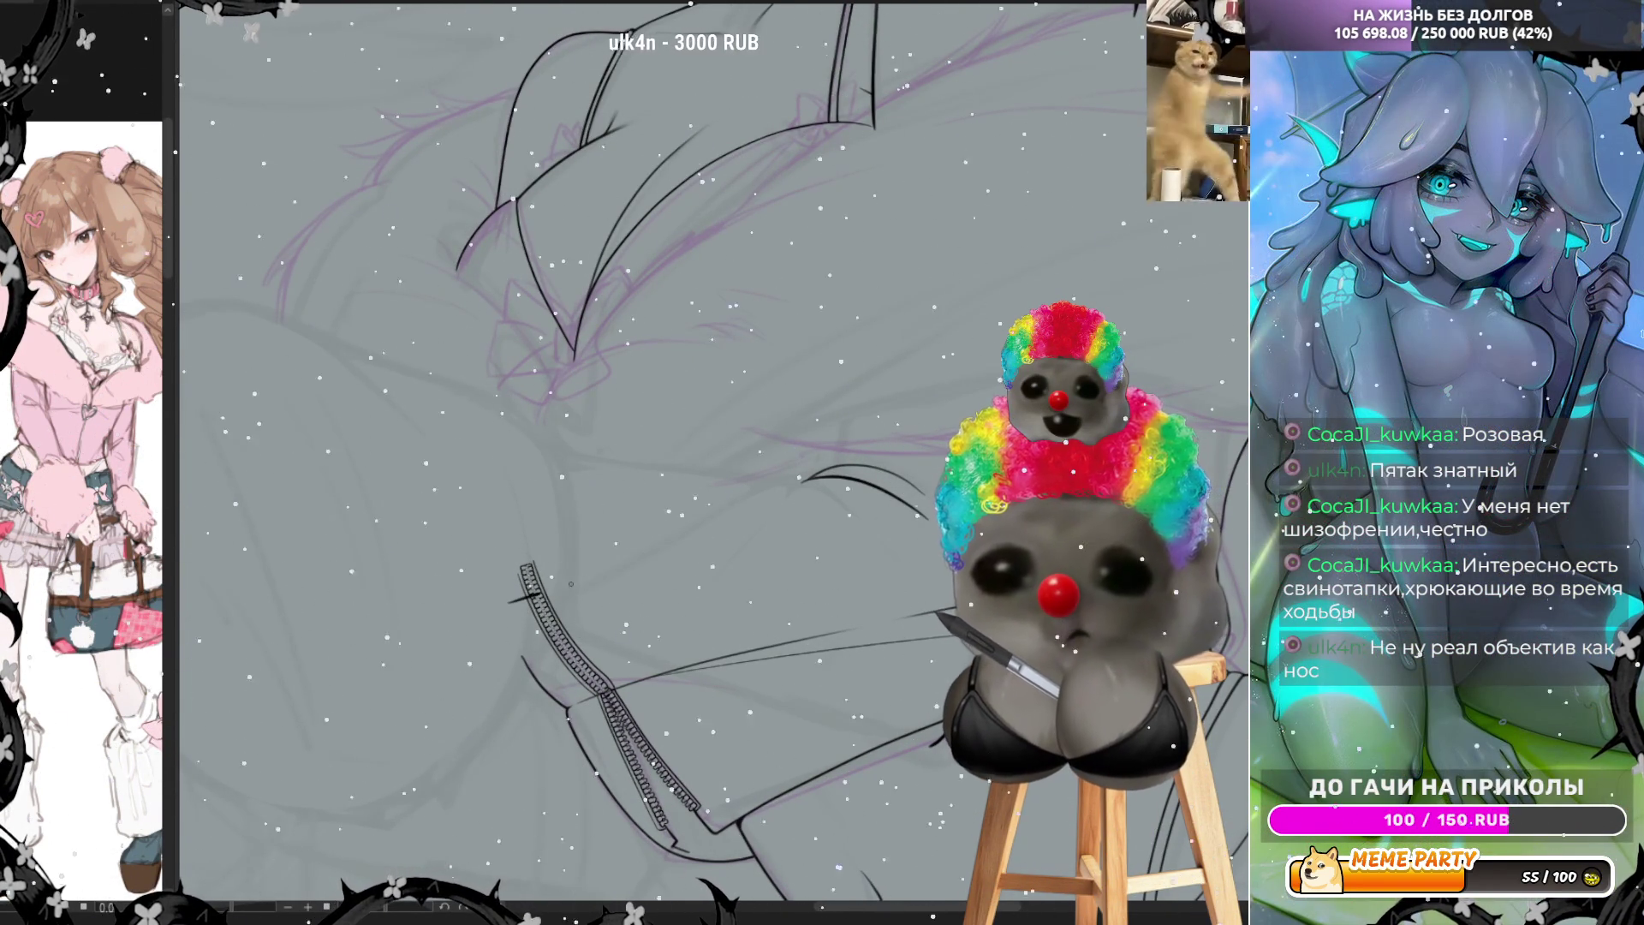
{"action": "left_click_drag", "start_coordinate": [514, 601], "coordinate": [822, 475]}
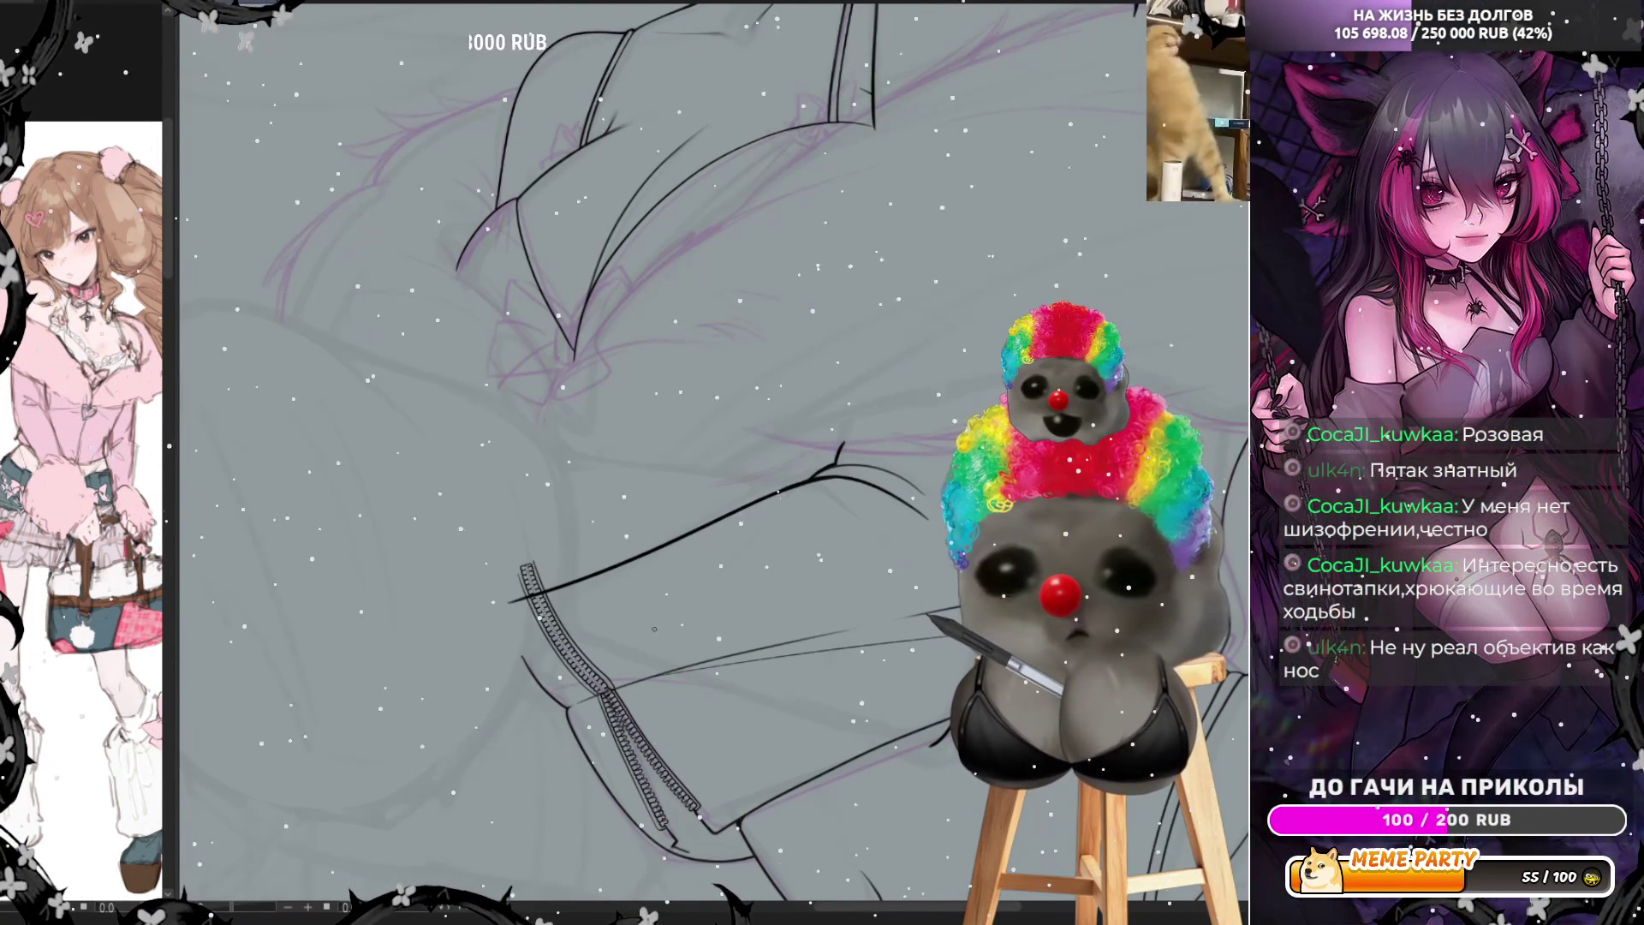
{"action": "left_click_drag", "start_coordinate": [576, 709], "coordinate": [869, 642]}
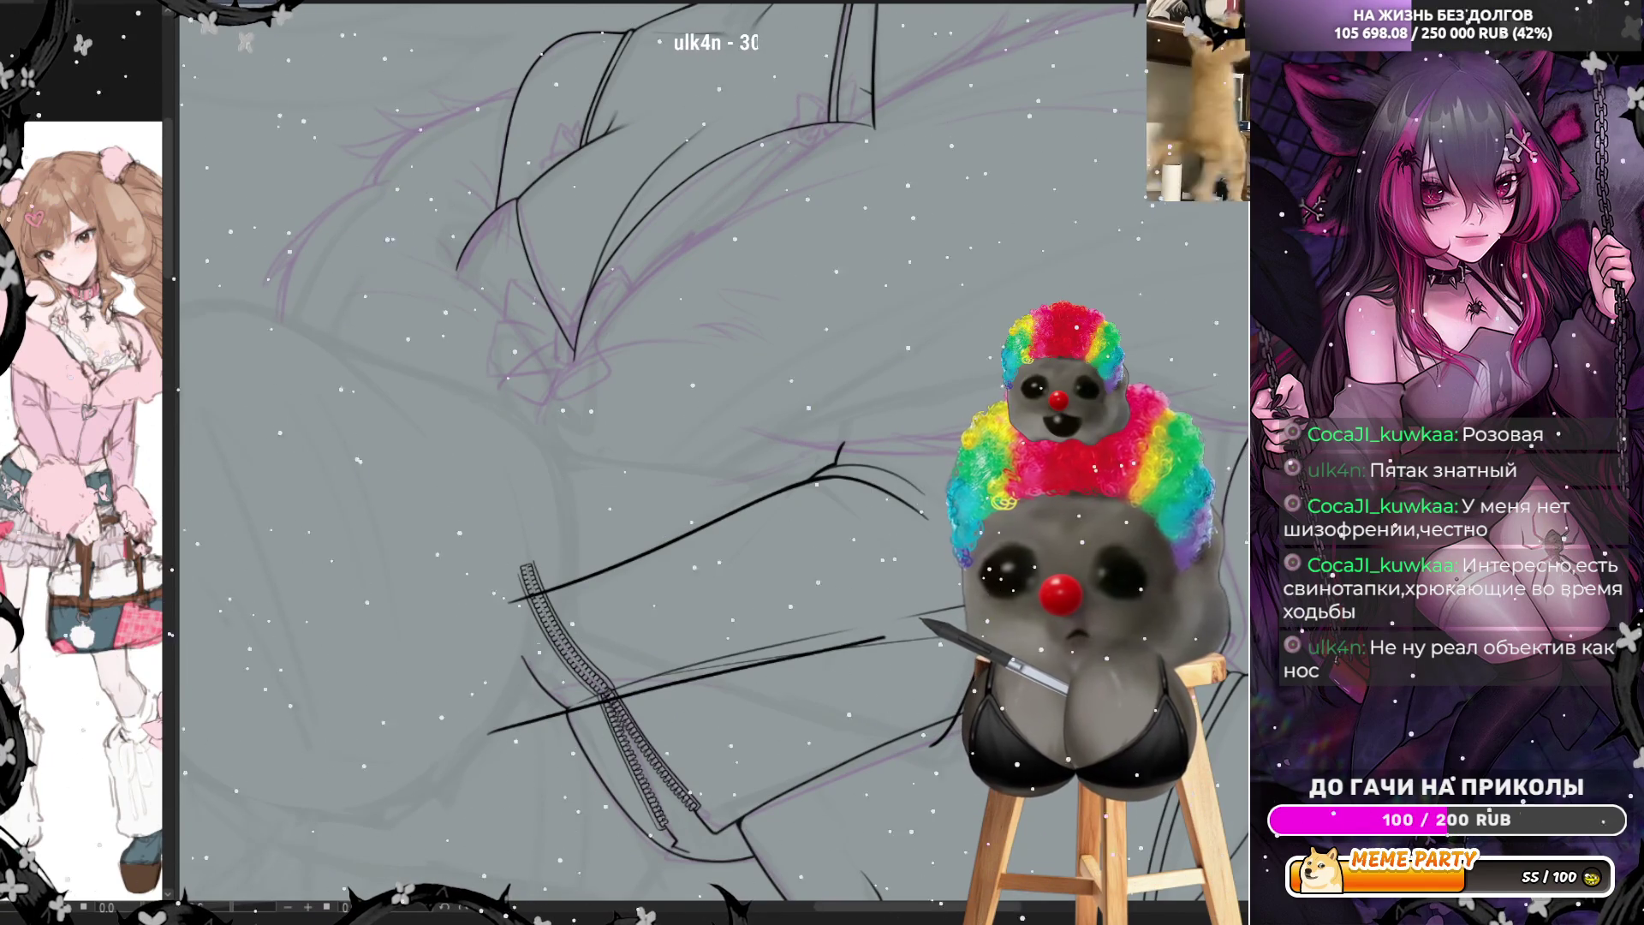
{"action": "key", "text": "ctrl+z"}
{"action": "left_click_drag", "start_coordinate": [473, 735], "coordinate": [905, 626]}
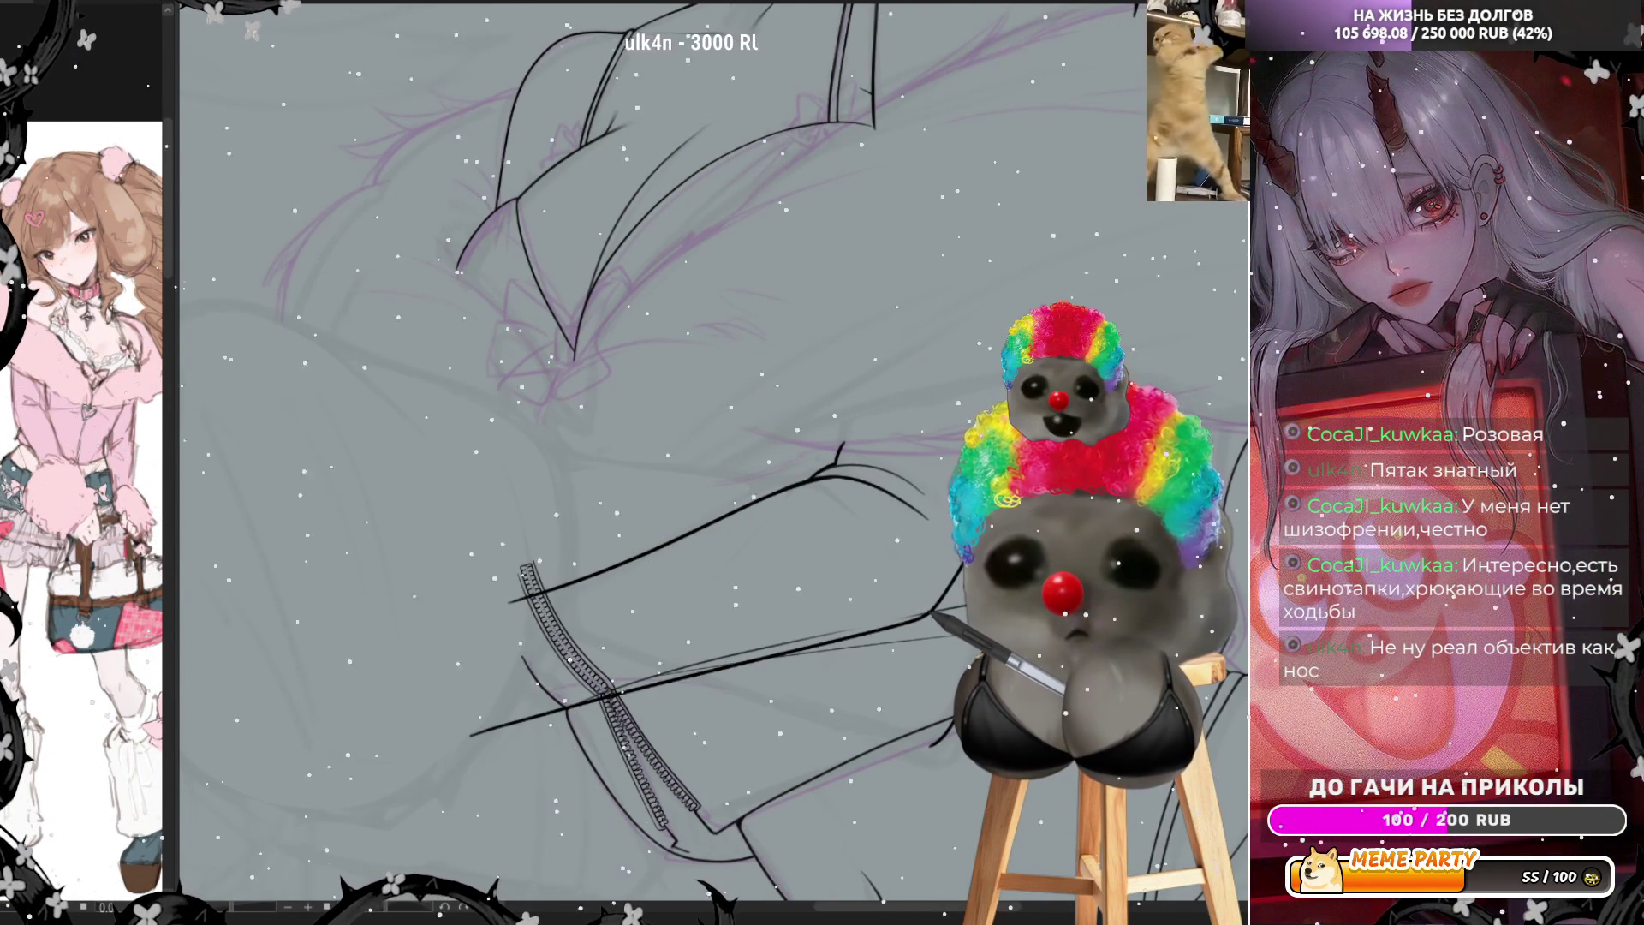
{"action": "key", "text": "ctrl+z"}
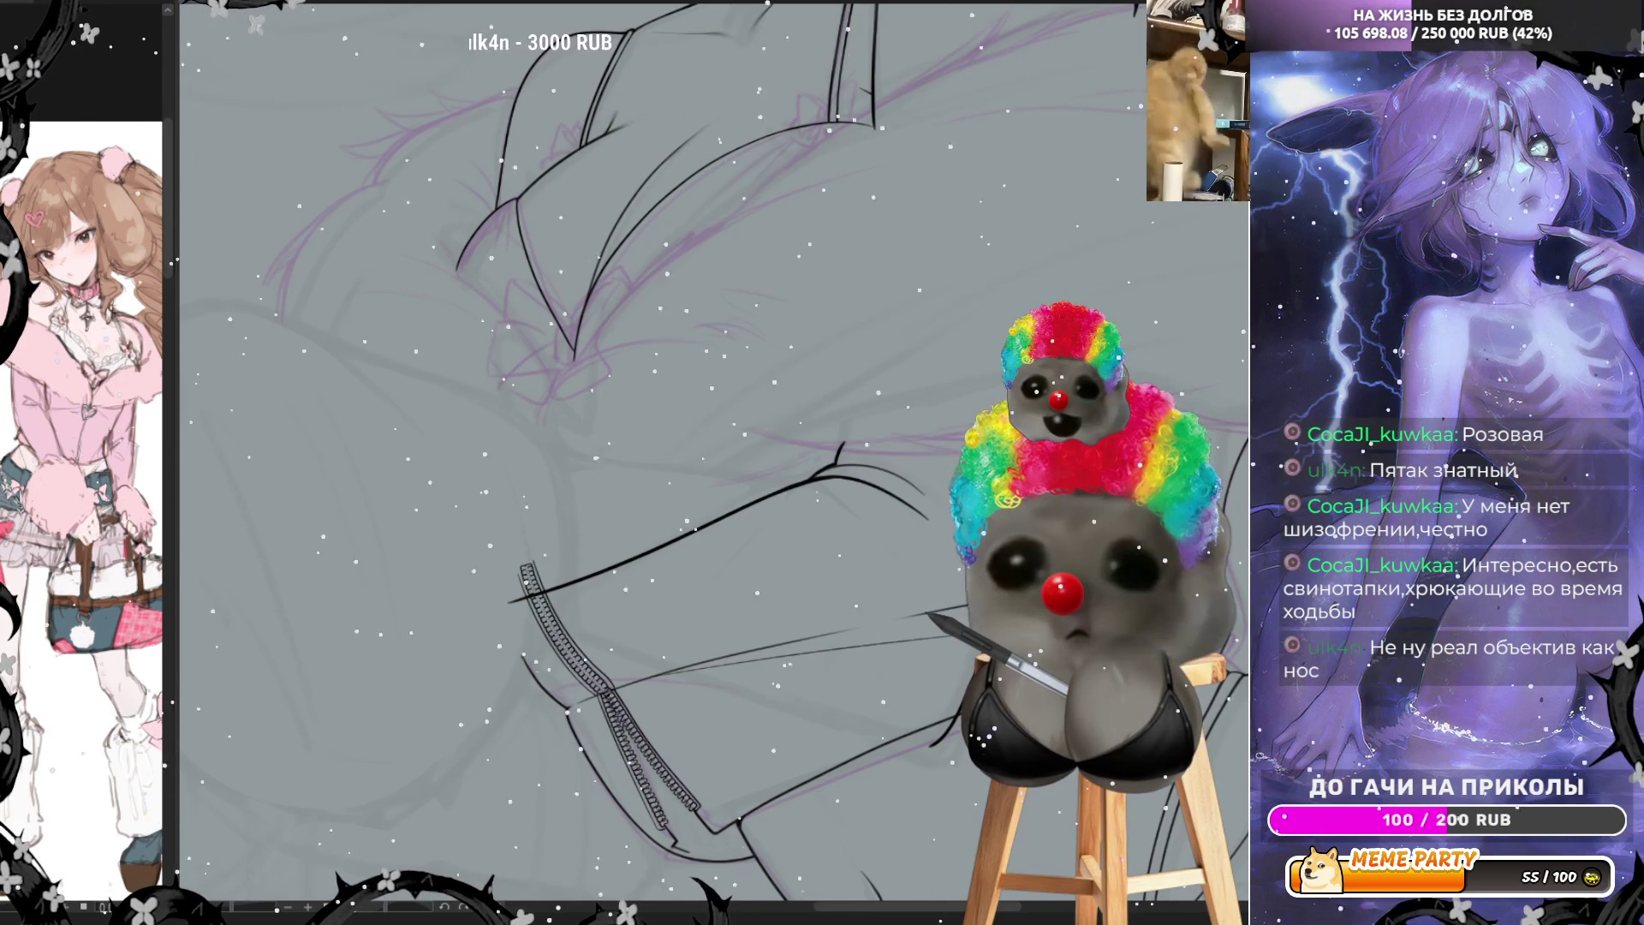
{"action": "key", "text": "ctrl+z"}
{"action": "key", "text": "ctrl+z"}
{"action": "key", "text": "ctrl+z"}
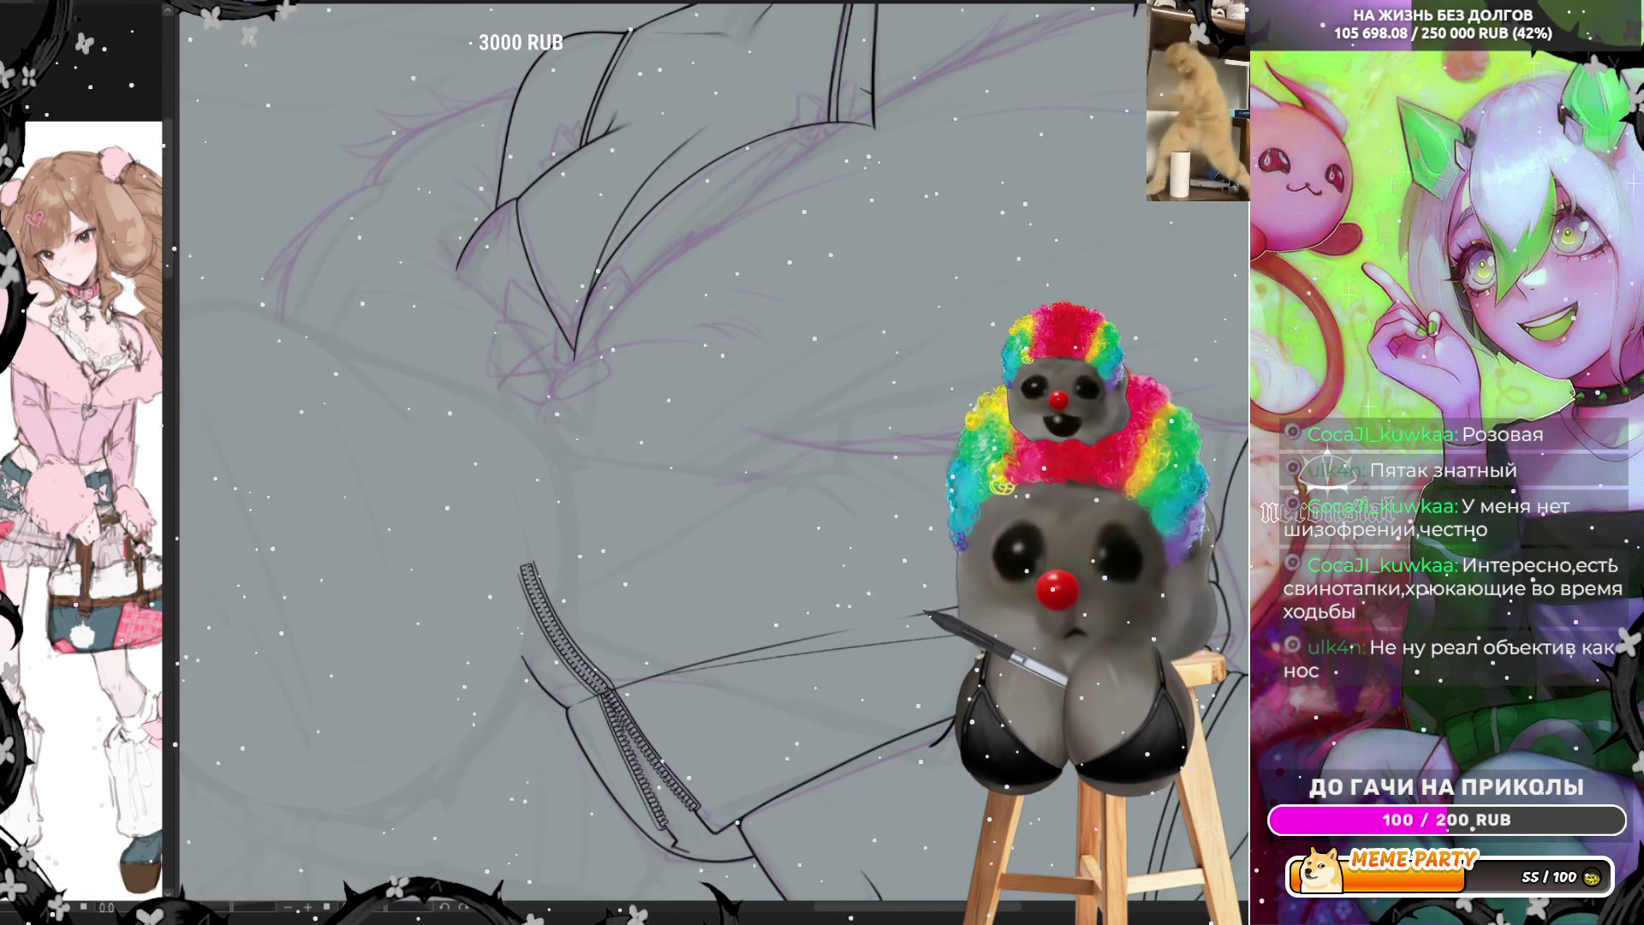
{"action": "key", "text": "h"}
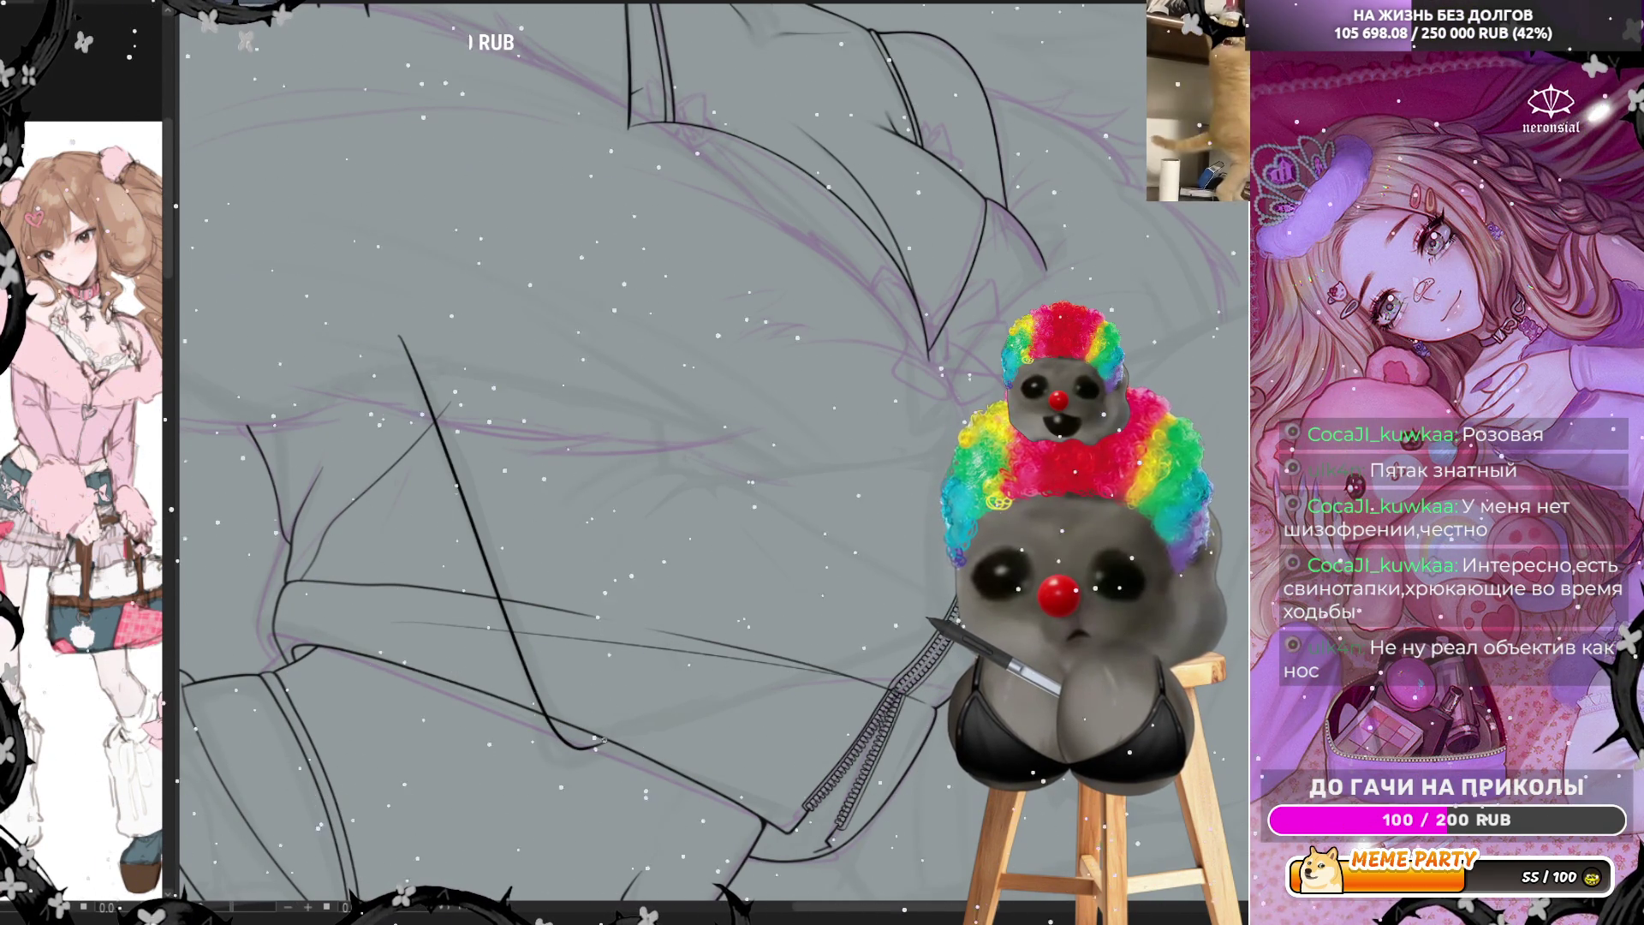
Ink thin fold lines on the sleeve, undoing and redrawing the misplaced strokes
{"action": "left_click_drag", "start_coordinate": [662, 735], "coordinate": [904, 634]}
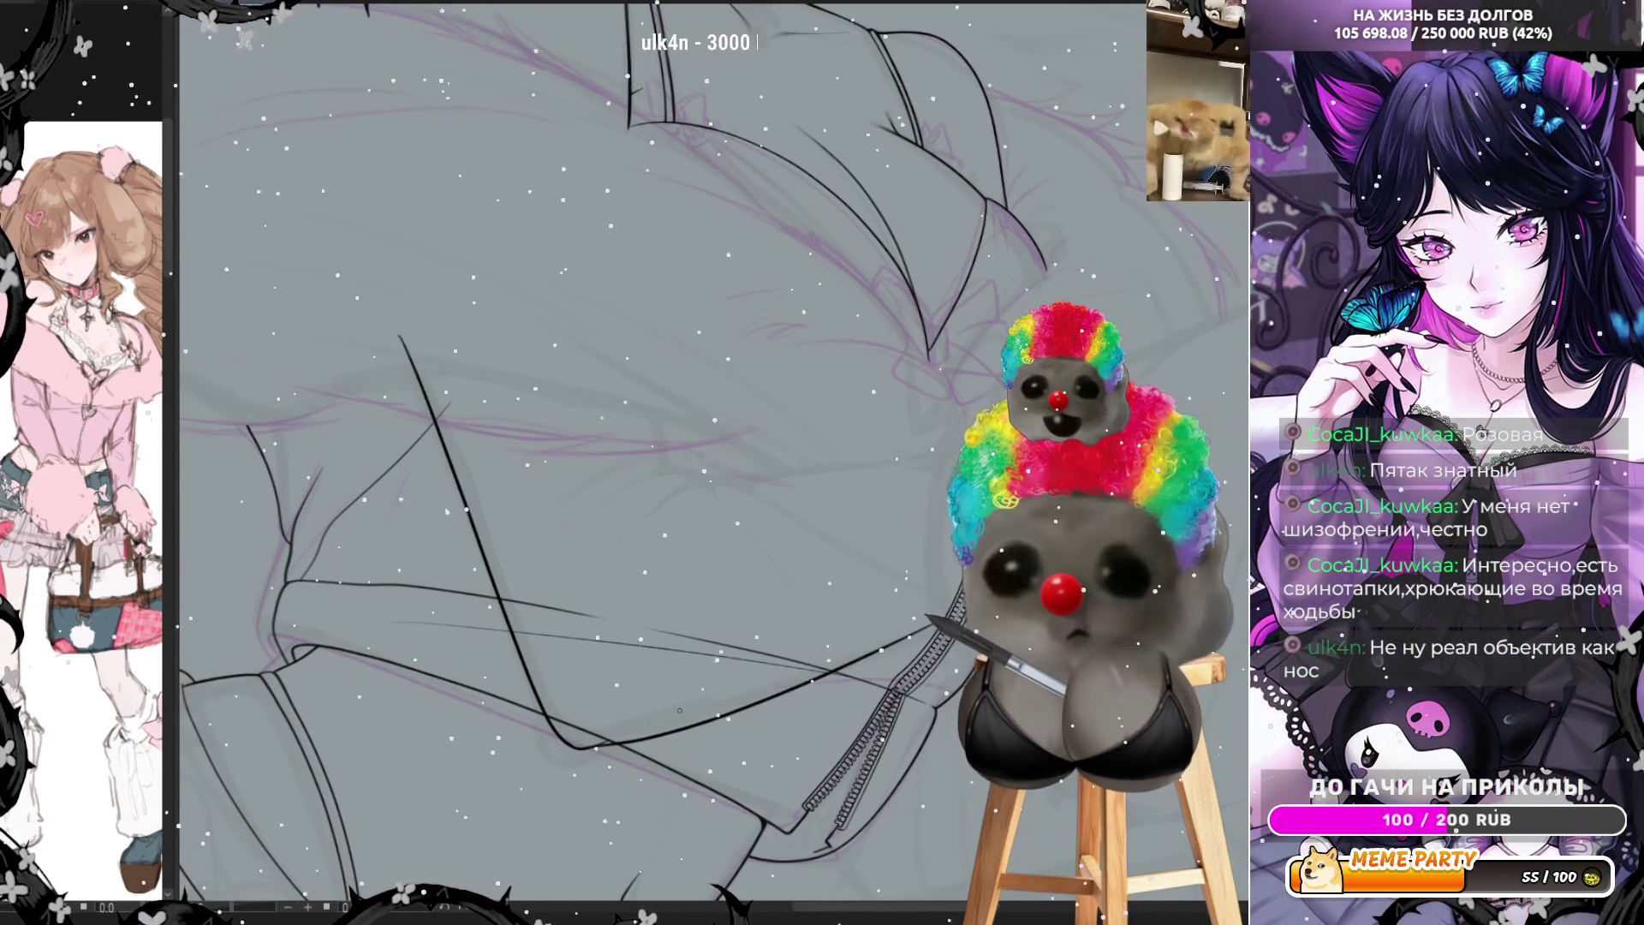
{"action": "key", "text": "ctrl+z"}
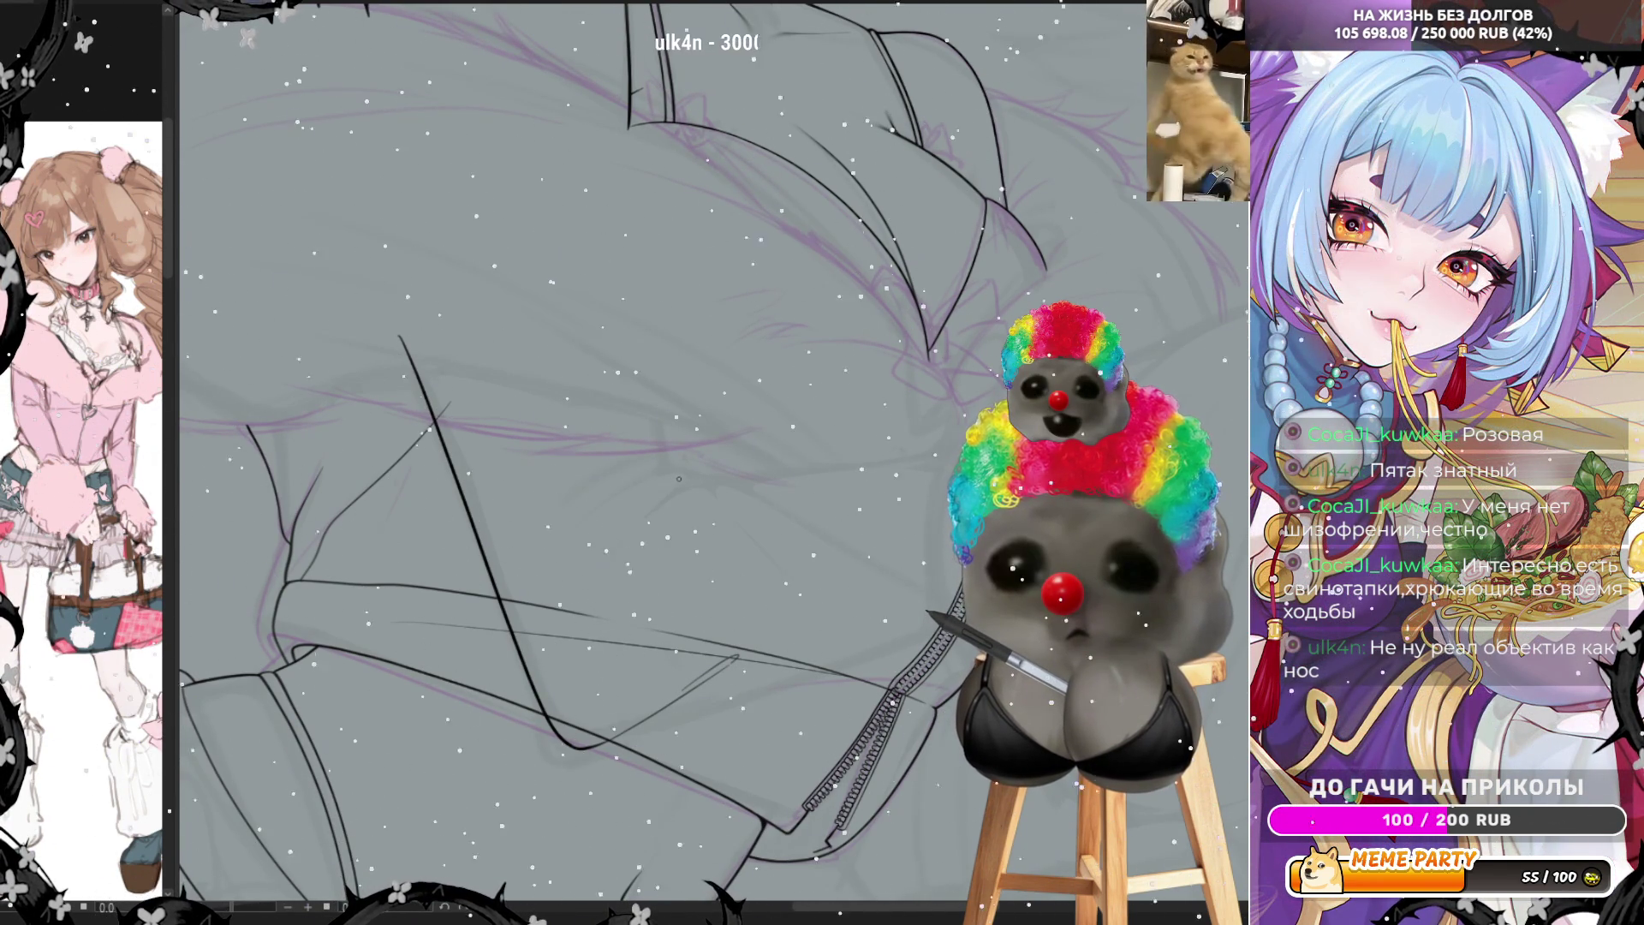
{"action": "mouse_move", "coordinate": [686, 485]}
{"action": "left_mouse_down"}
{"action": "mouse_move", "coordinate": [577, 604]}
{"action": "mouse_move", "coordinate": [634, 537]}
{"action": "left_mouse_up"}
{"action": "key", "text": "ctrl+z"}
{"action": "left_click_drag", "start_coordinate": [581, 606], "coordinate": [632, 540]}
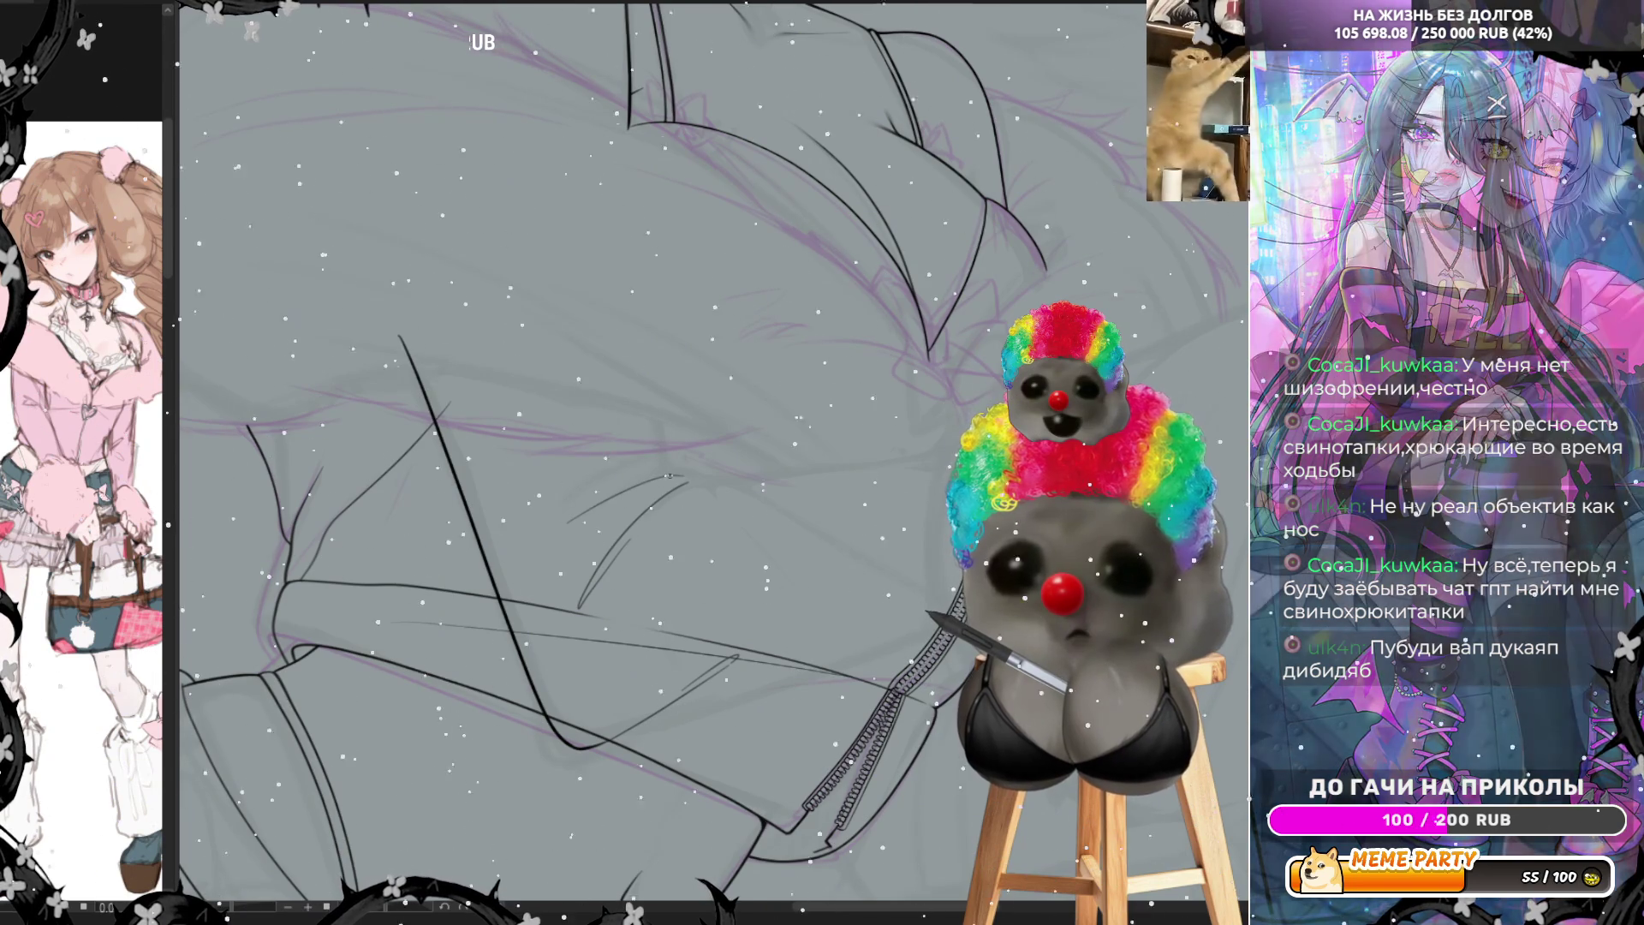
{"action": "left_click_drag", "start_coordinate": [635, 411], "coordinate": [652, 447]}
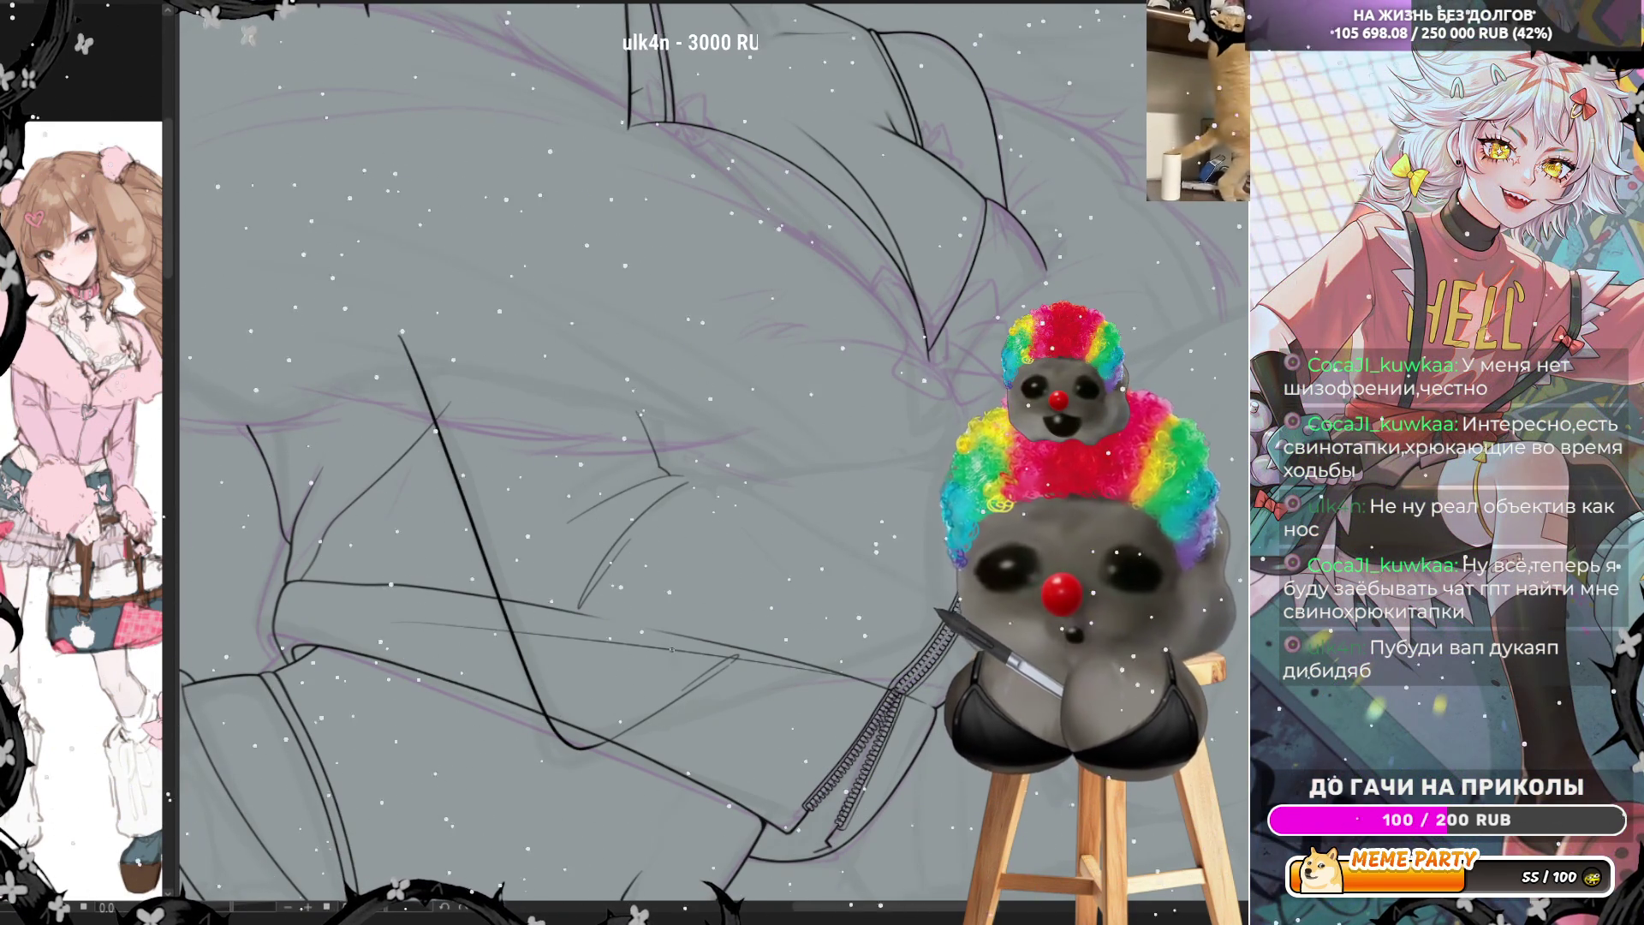
Ink the jacket hem line rising to the right after several retries, then mirror the canvas
{"action": "left_click_drag", "start_coordinate": [599, 748], "coordinate": [802, 683]}
{"action": "left_click_drag", "start_coordinate": [601, 745], "coordinate": [904, 633]}
{"action": "key", "text": "ctrl+z"}
{"action": "left_click_drag", "start_coordinate": [602, 745], "coordinate": [904, 639]}
{"action": "key", "text": "ctrl+z"}
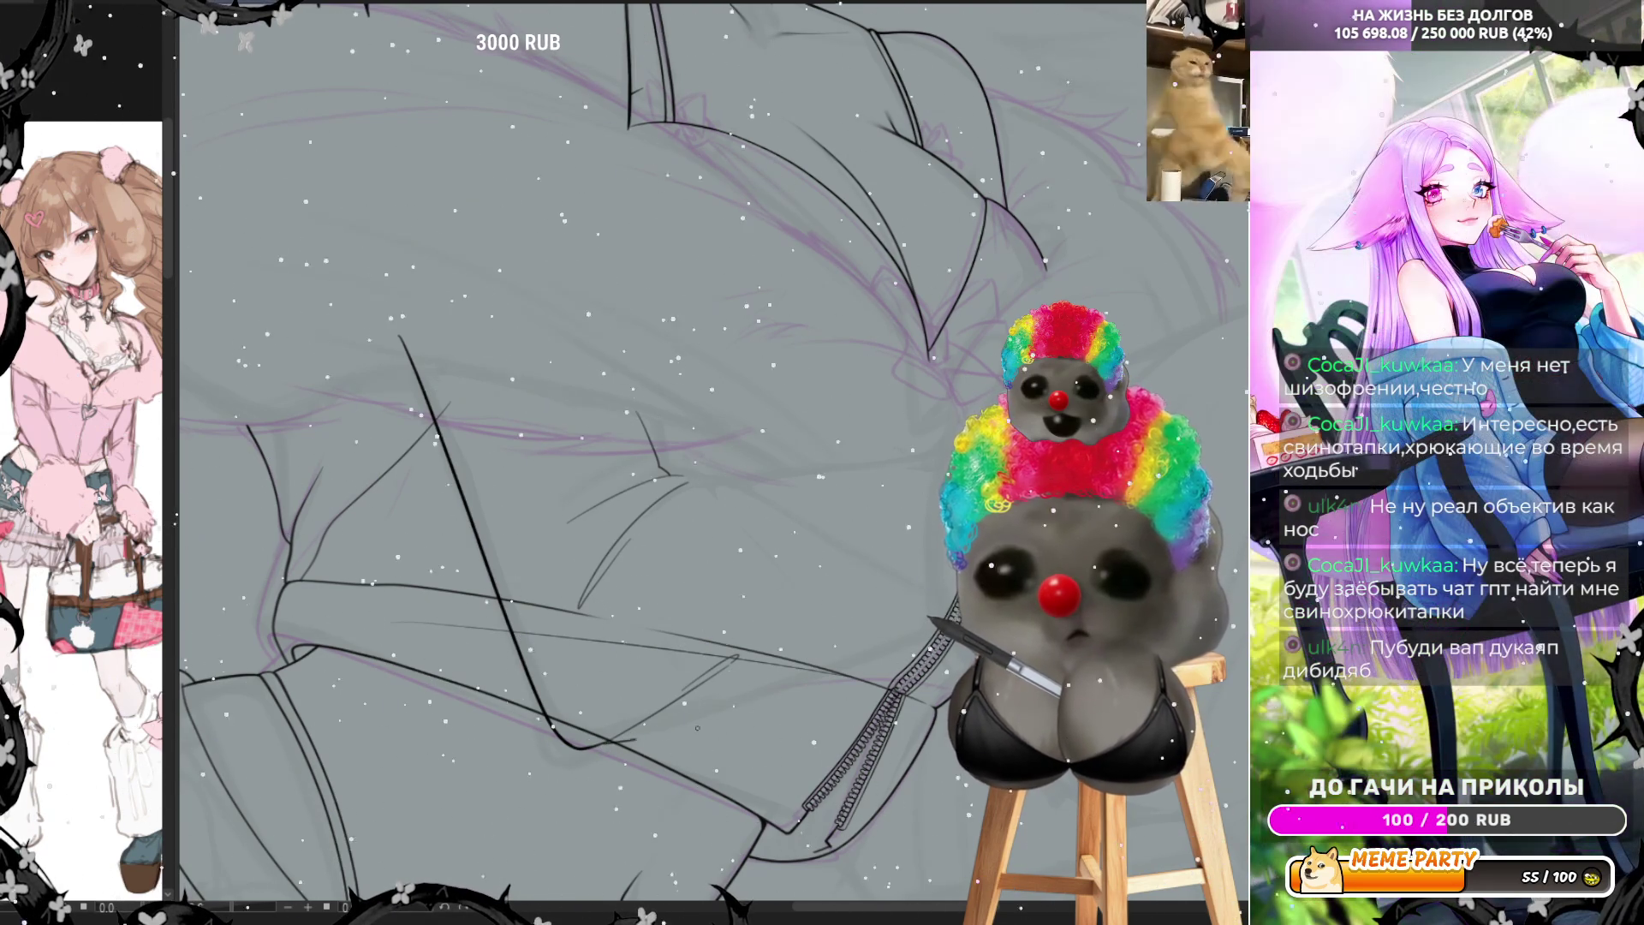
{"action": "left_click_drag", "start_coordinate": [623, 743], "coordinate": [904, 641]}
{"action": "key", "text": "m"}
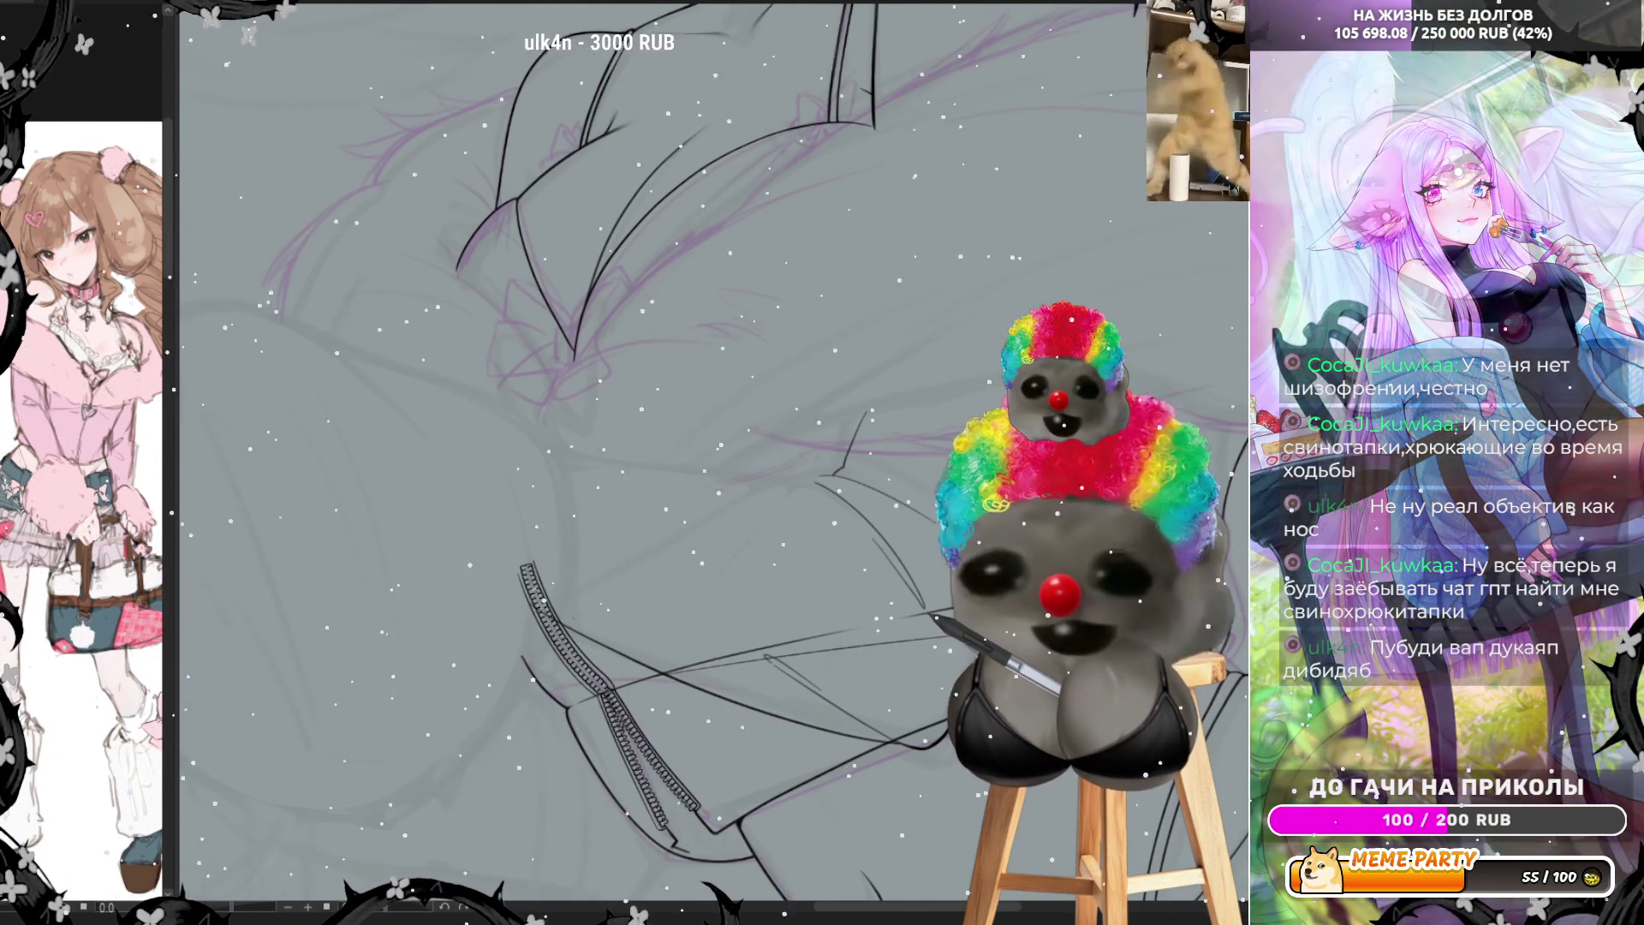
Ink a curved fold across the sleeve and rising fold strokes below it toward the zipper
{"action": "left_click_drag", "start_coordinate": [519, 445], "coordinate": [769, 490]}
{"action": "key", "text": "ctrl+z"}
{"action": "left_click_drag", "start_coordinate": [515, 443], "coordinate": [790, 491]}
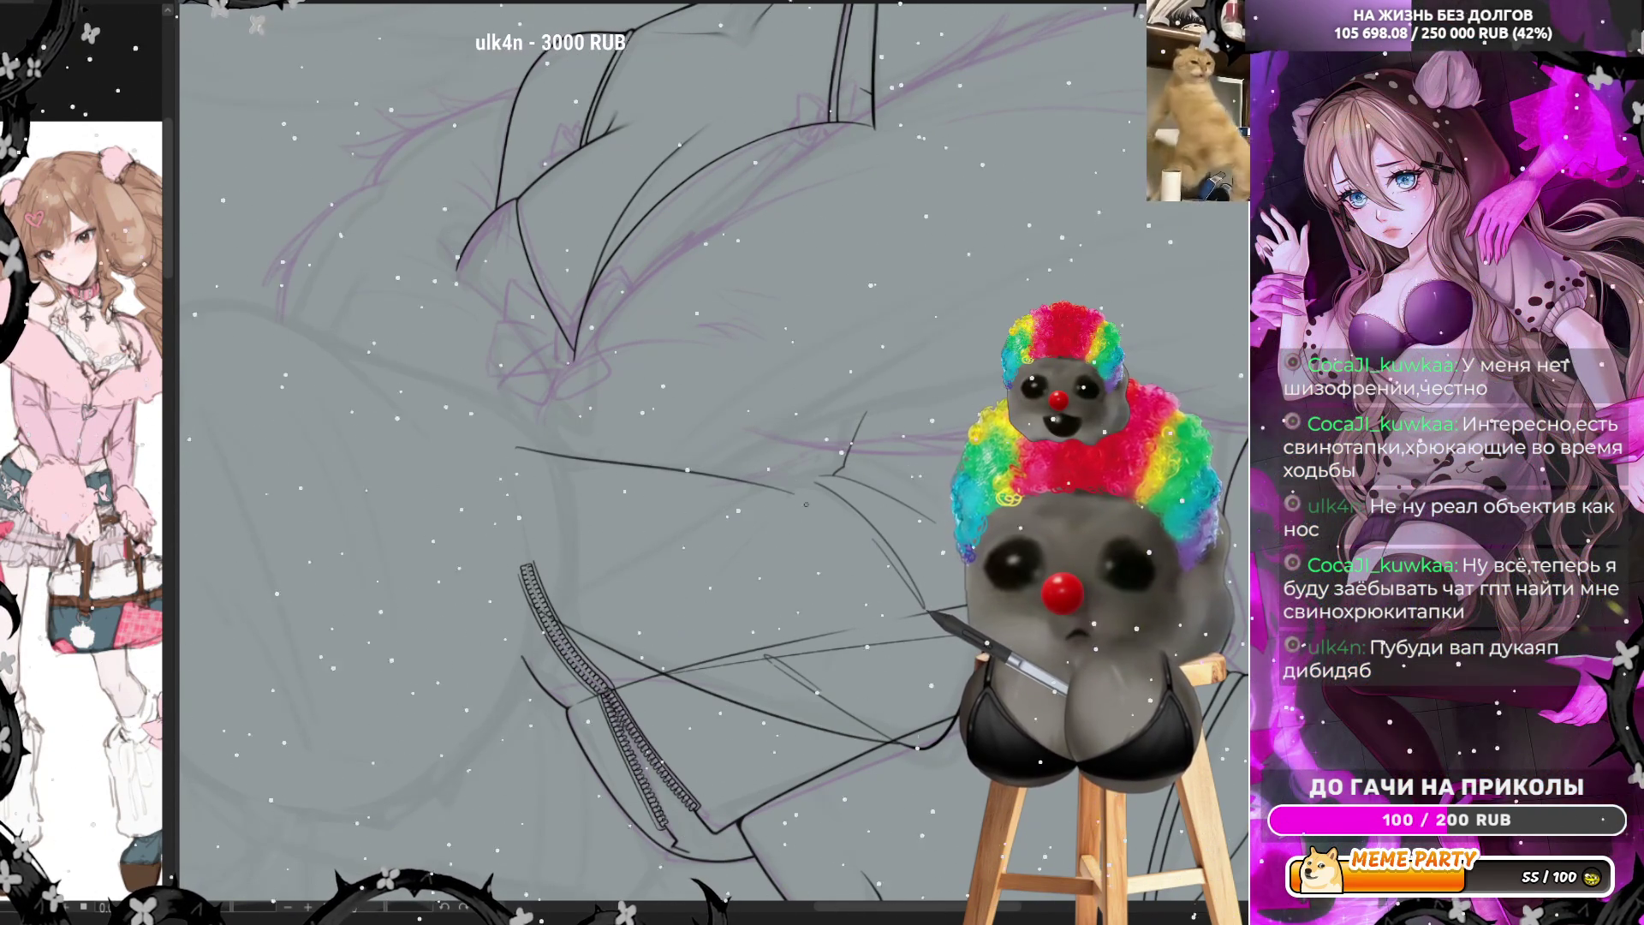
{"action": "key", "text": "ctrl+z"}
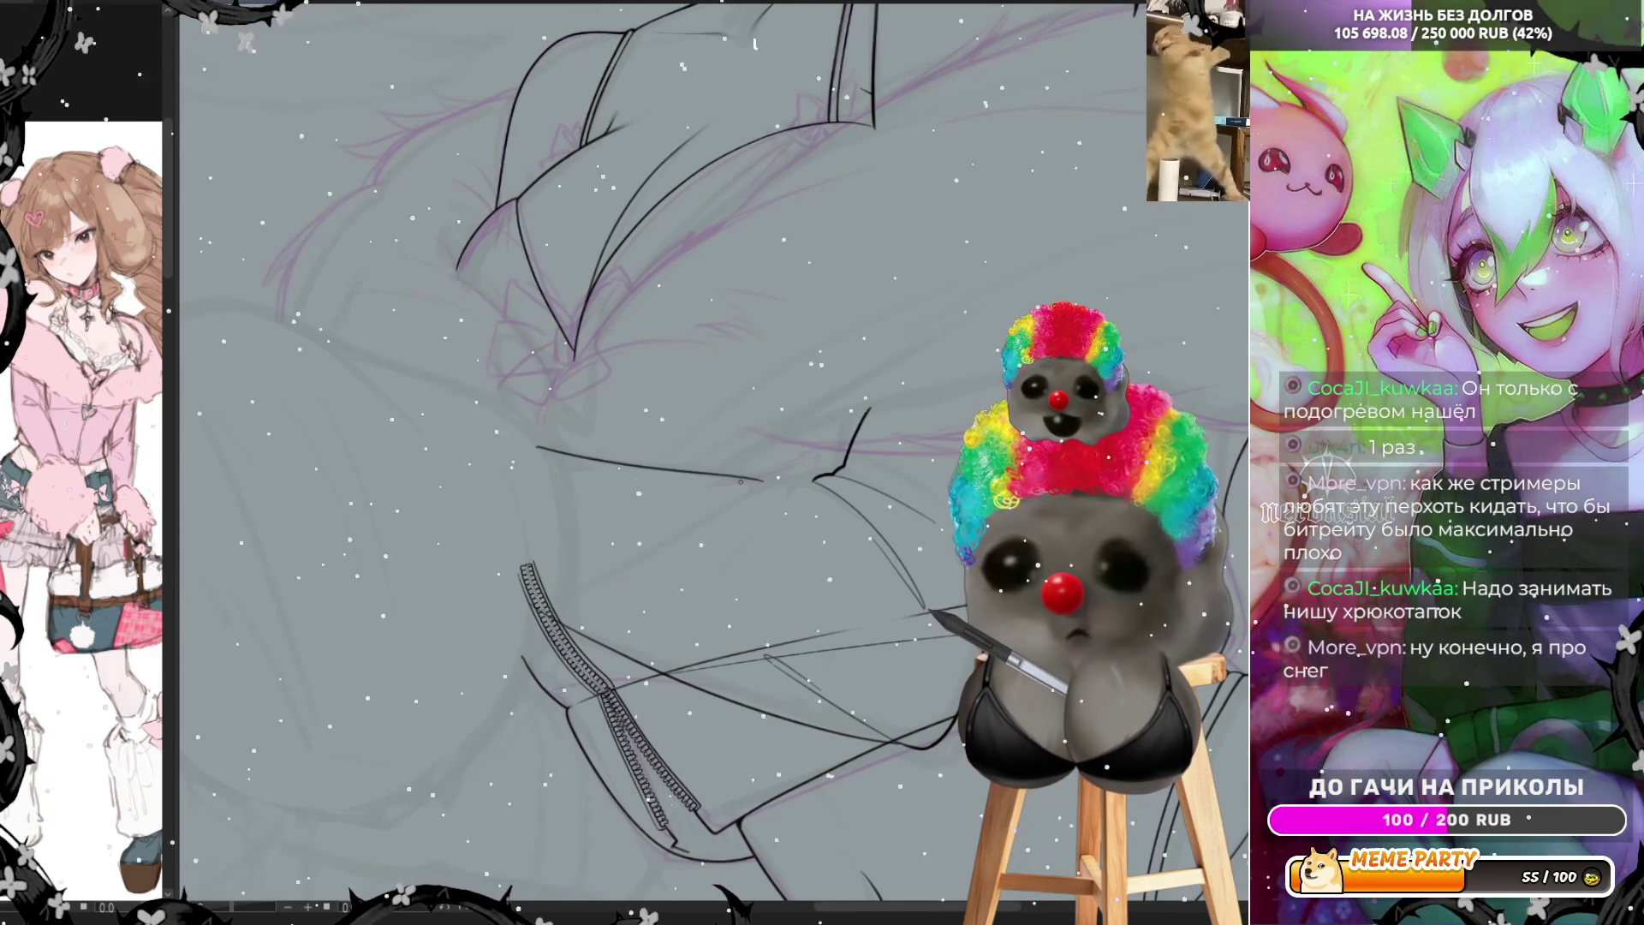
{"action": "left_click_drag", "start_coordinate": [527, 441], "coordinate": [744, 485]}
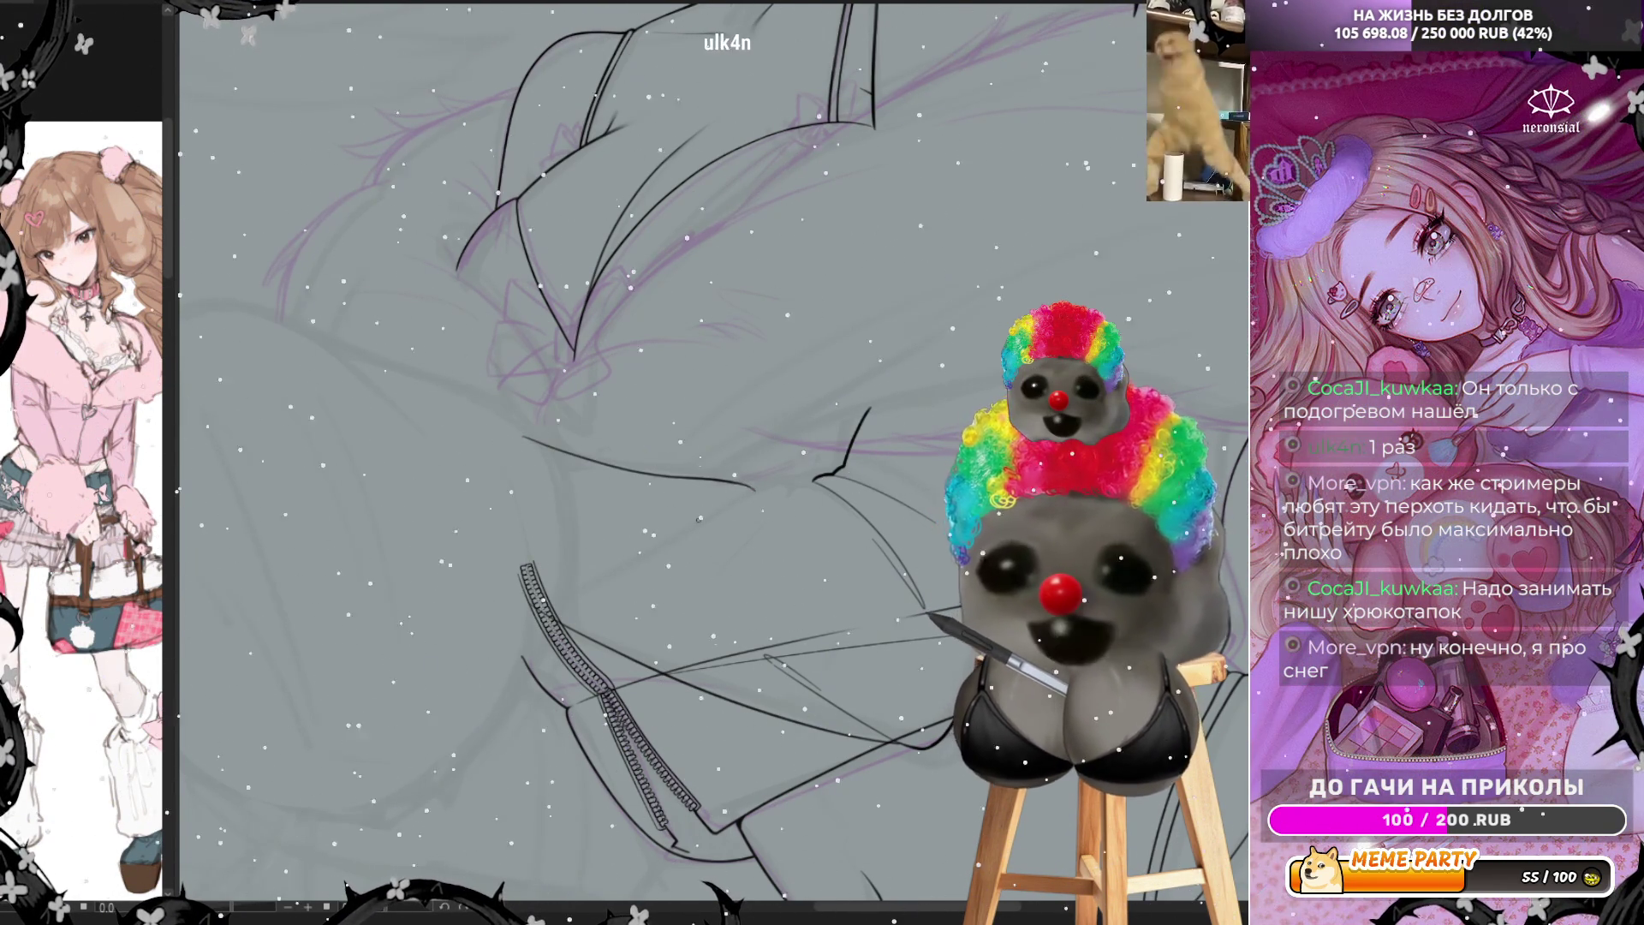
{"action": "left_click_drag", "start_coordinate": [585, 585], "coordinate": [753, 496]}
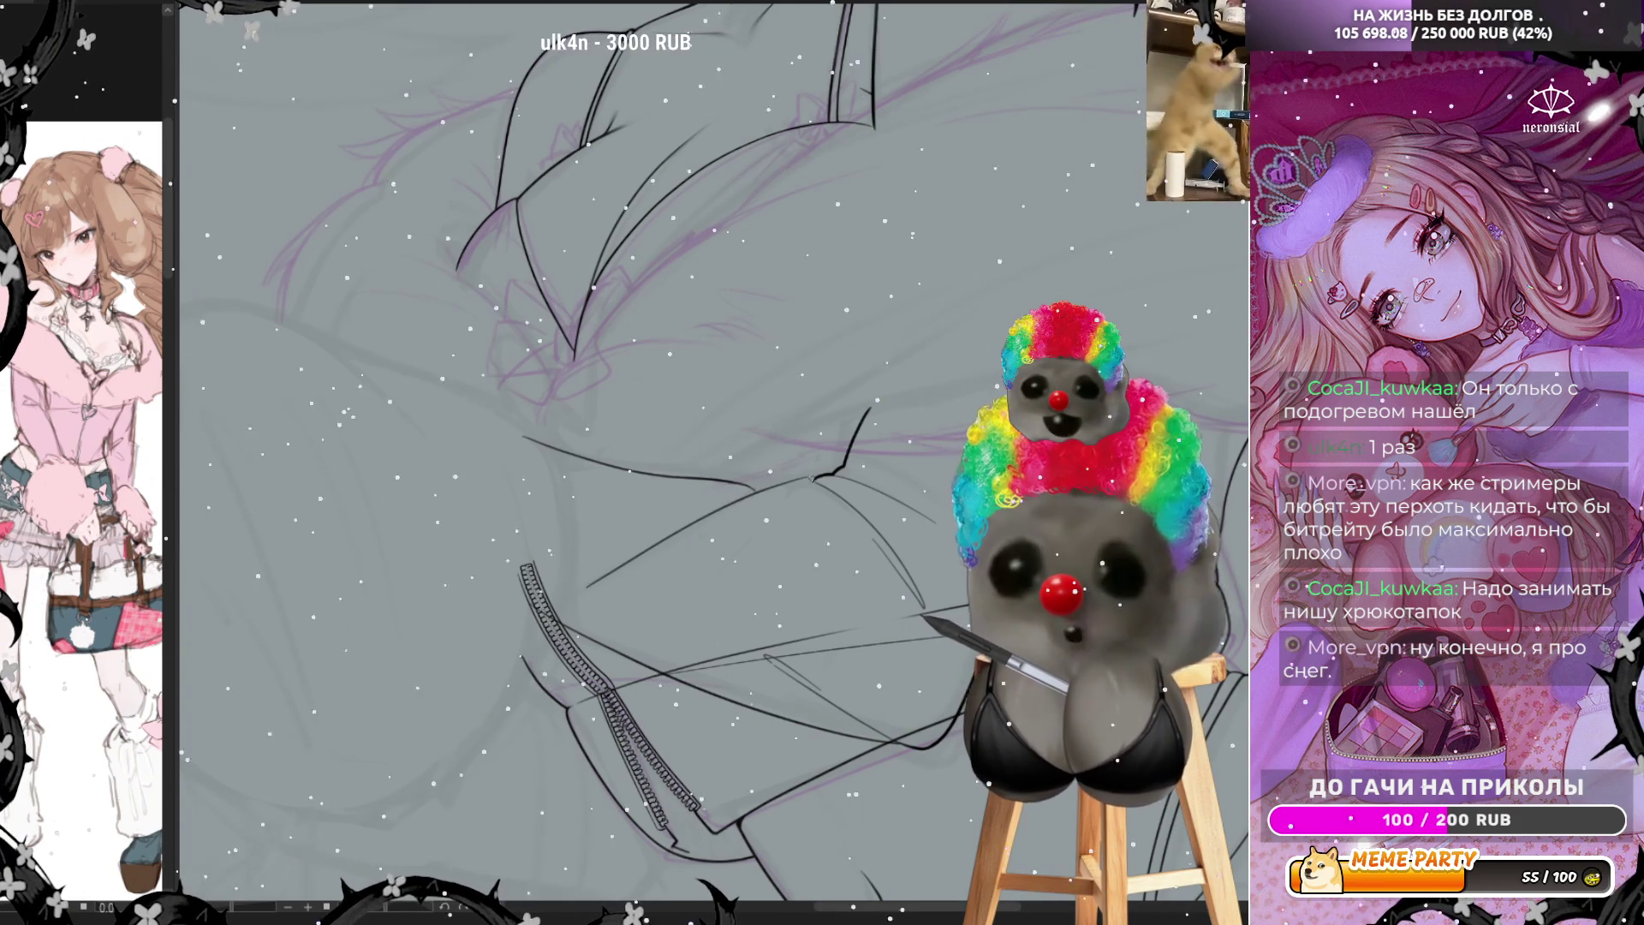
{"action": "left_click_drag", "start_coordinate": [609, 571], "coordinate": [742, 493]}
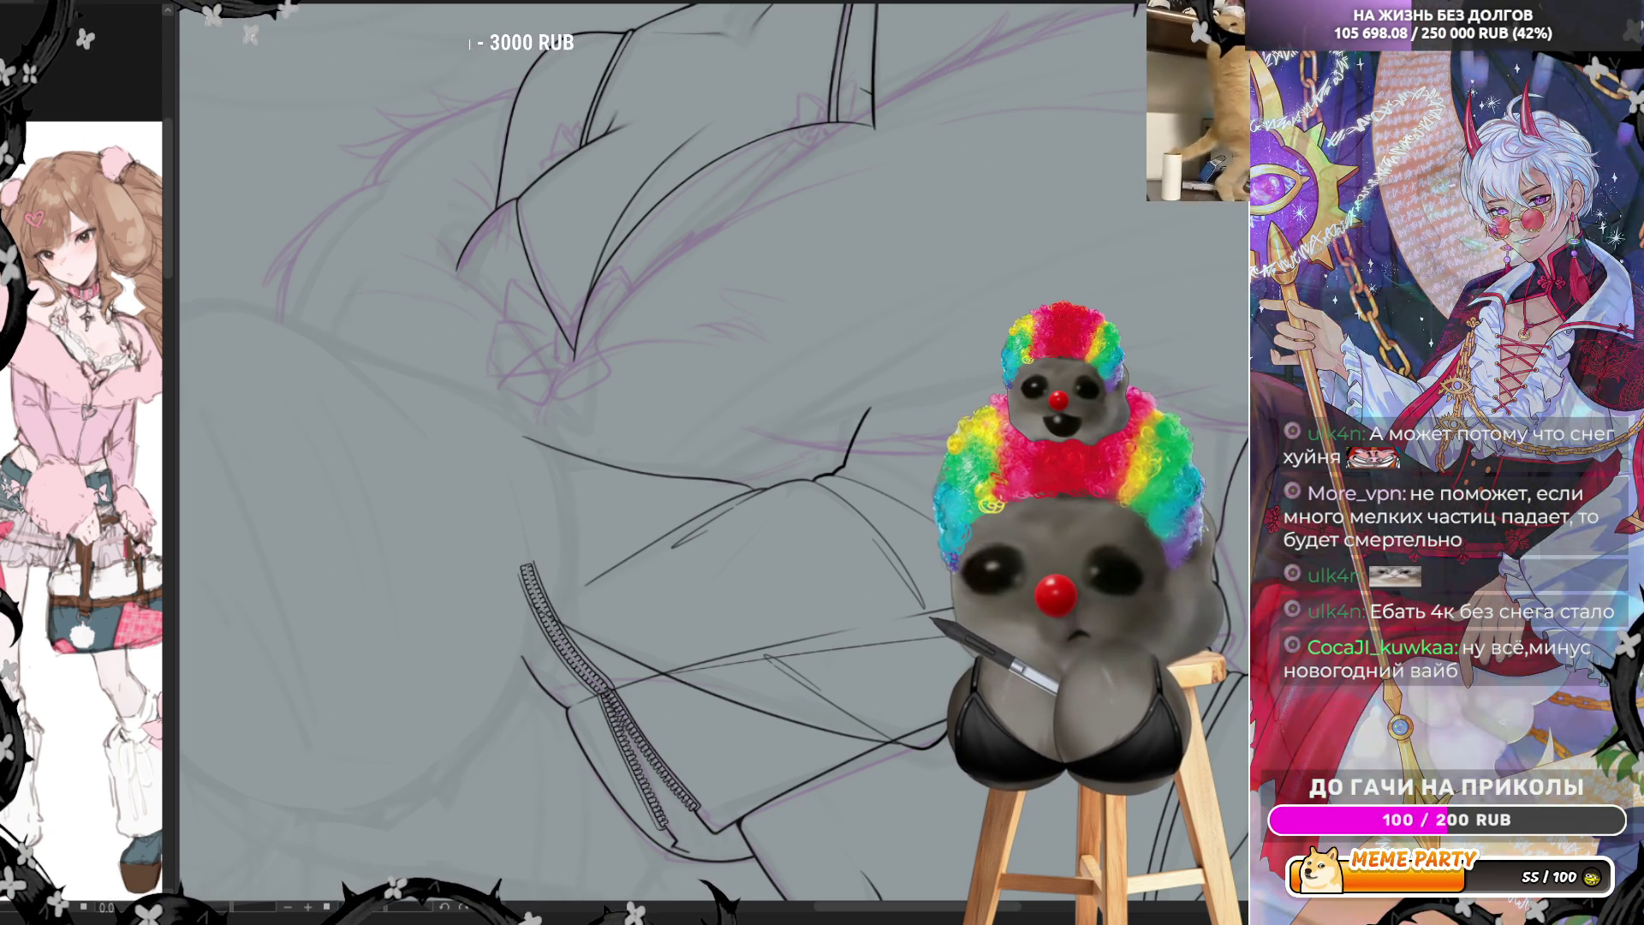
{"action": "scroll", "coordinate": [949, 506], "scroll_direction": "down", "scroll_amount": 1}
{"action": "scroll", "coordinate": [949, 507], "scroll_direction": "down", "scroll_amount": 1}
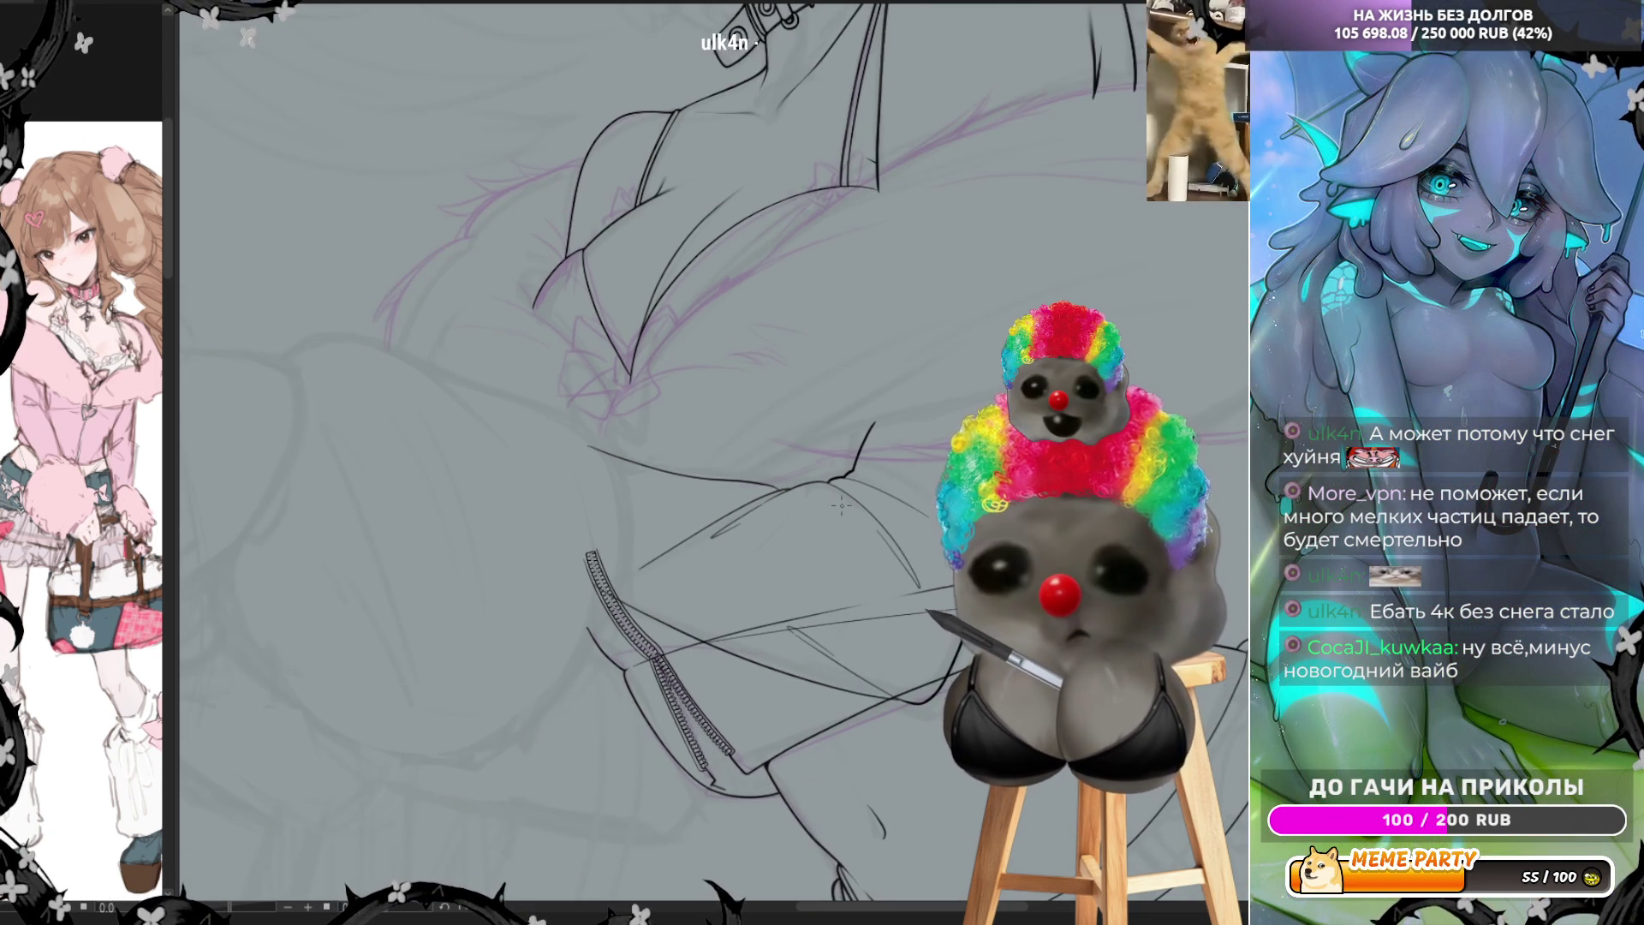
{"action": "scroll", "coordinate": [950, 506], "scroll_direction": "down", "scroll_amount": 1}
{"action": "scroll", "coordinate": [949, 507], "scroll_direction": "up", "scroll_amount": 2}
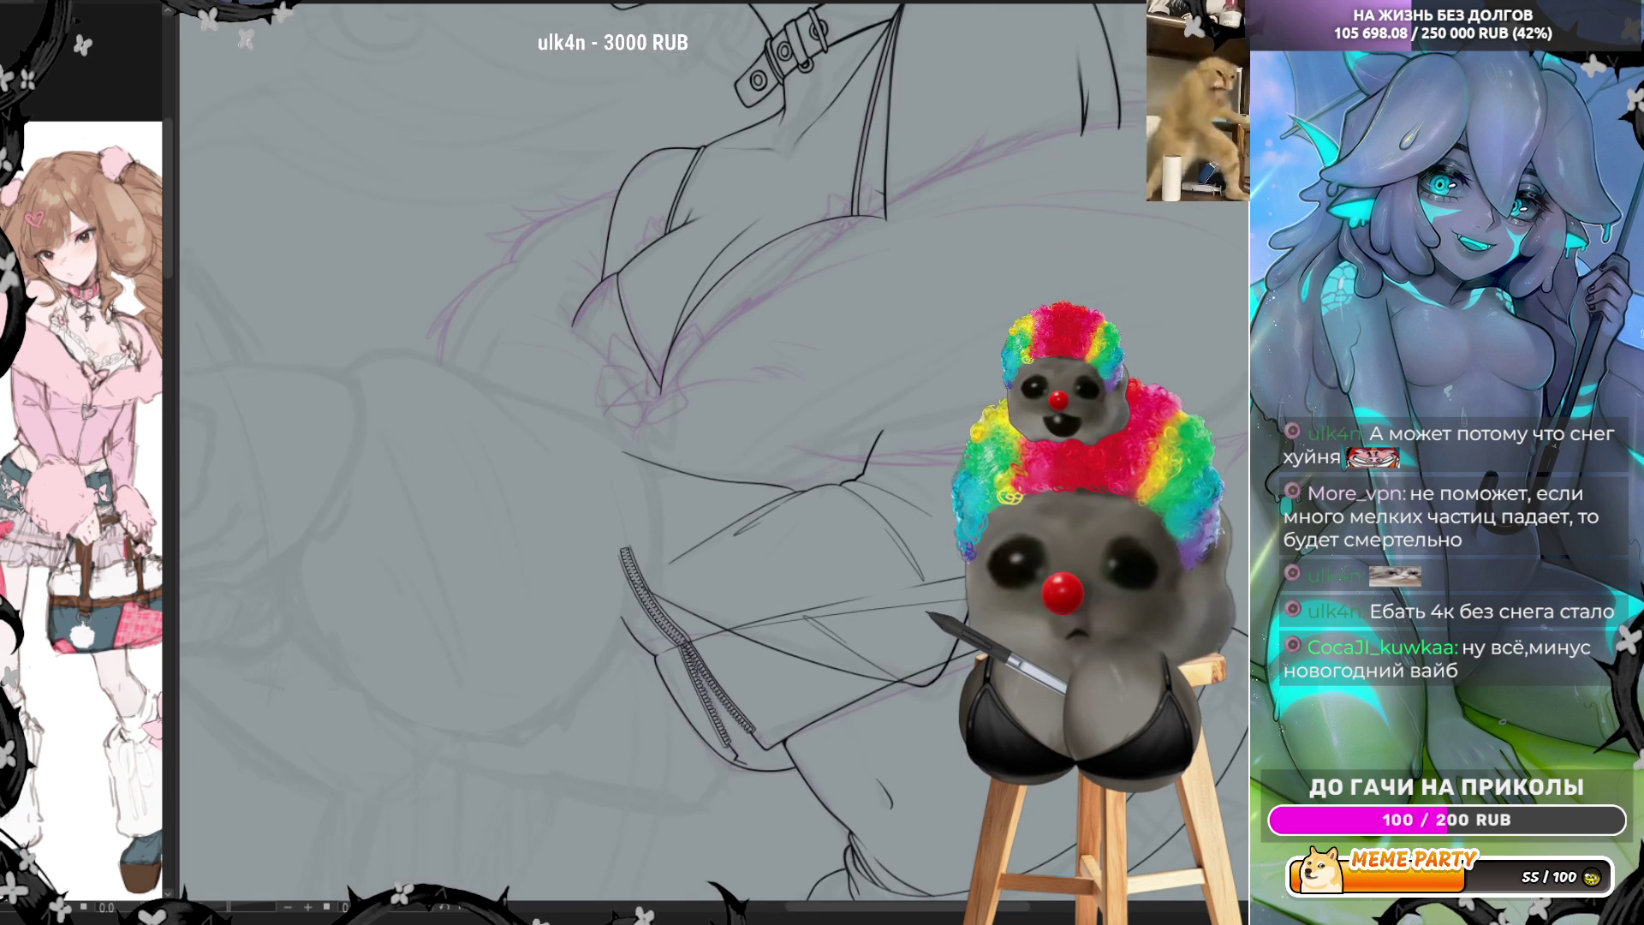
{"action": "scroll", "coordinate": [956, 511], "scroll_direction": "up", "scroll_amount": 1}
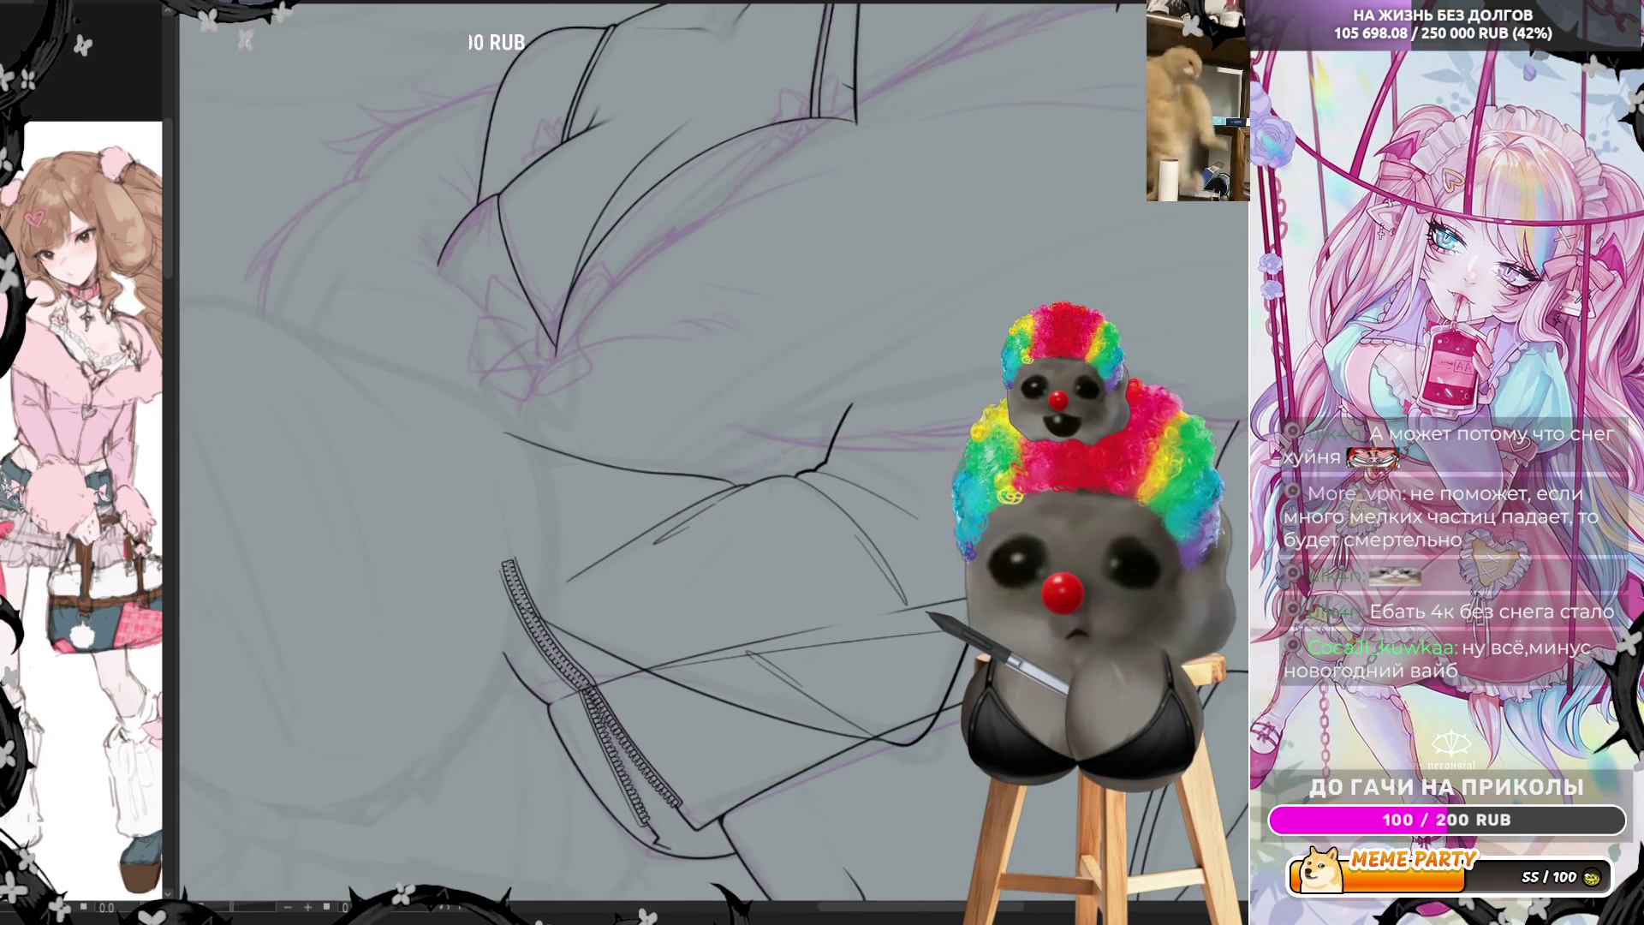
{"action": "scroll", "coordinate": [958, 512], "scroll_direction": "up", "scroll_amount": 1}
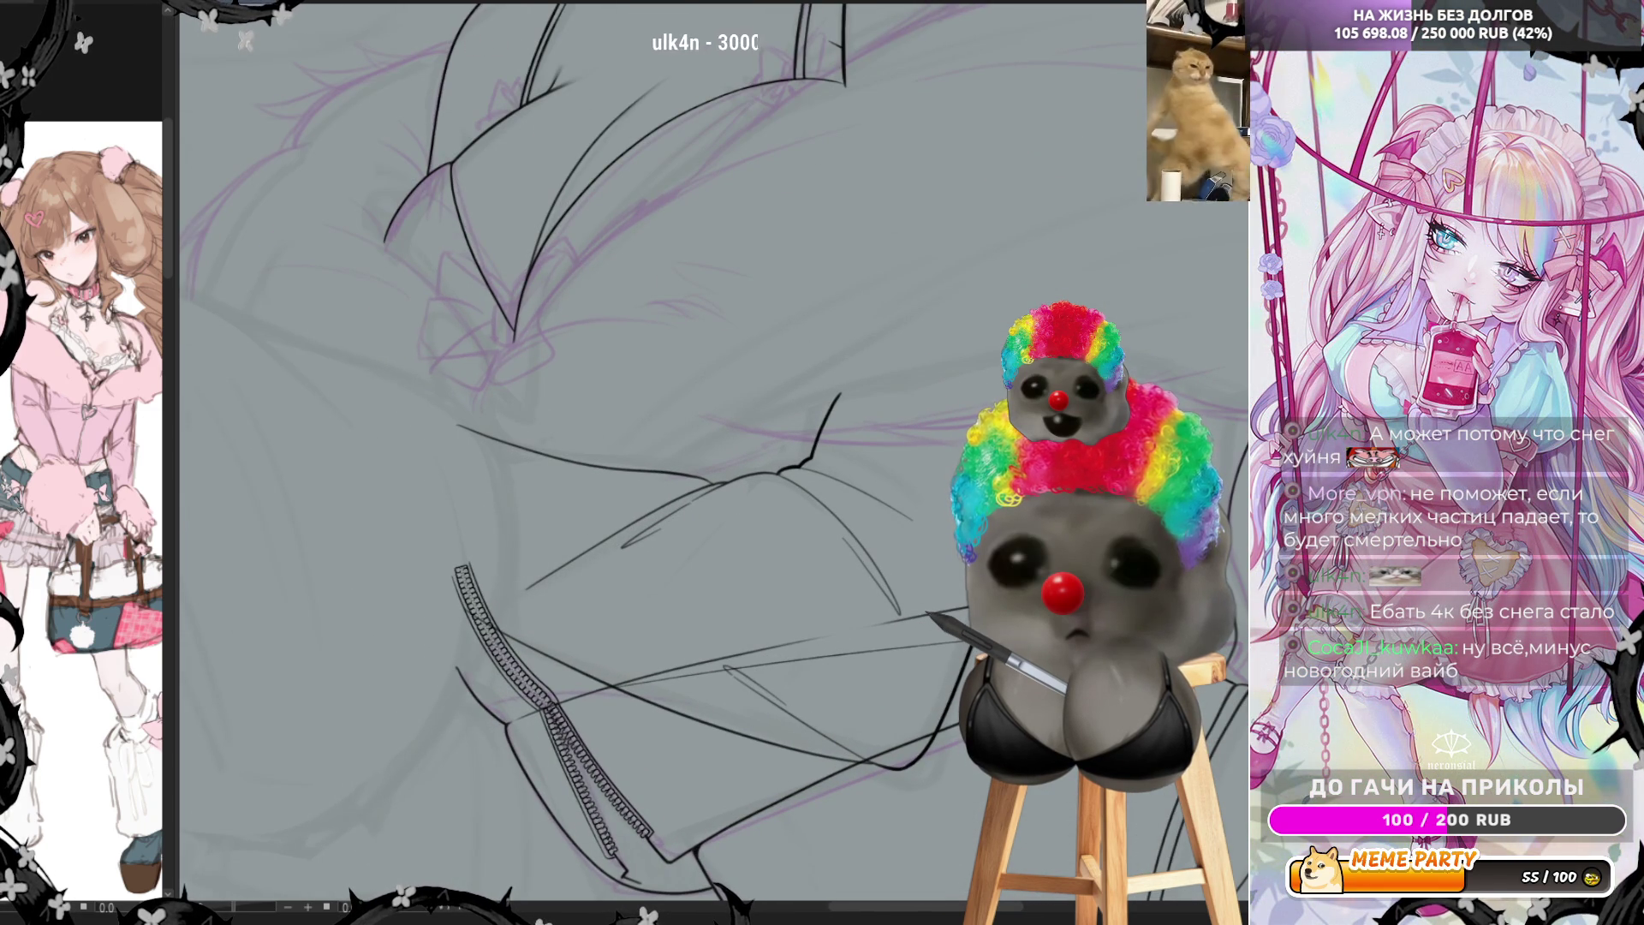
{"action": "scroll", "coordinate": [713, 450], "scroll_direction": "down", "scroll_amount": 3}
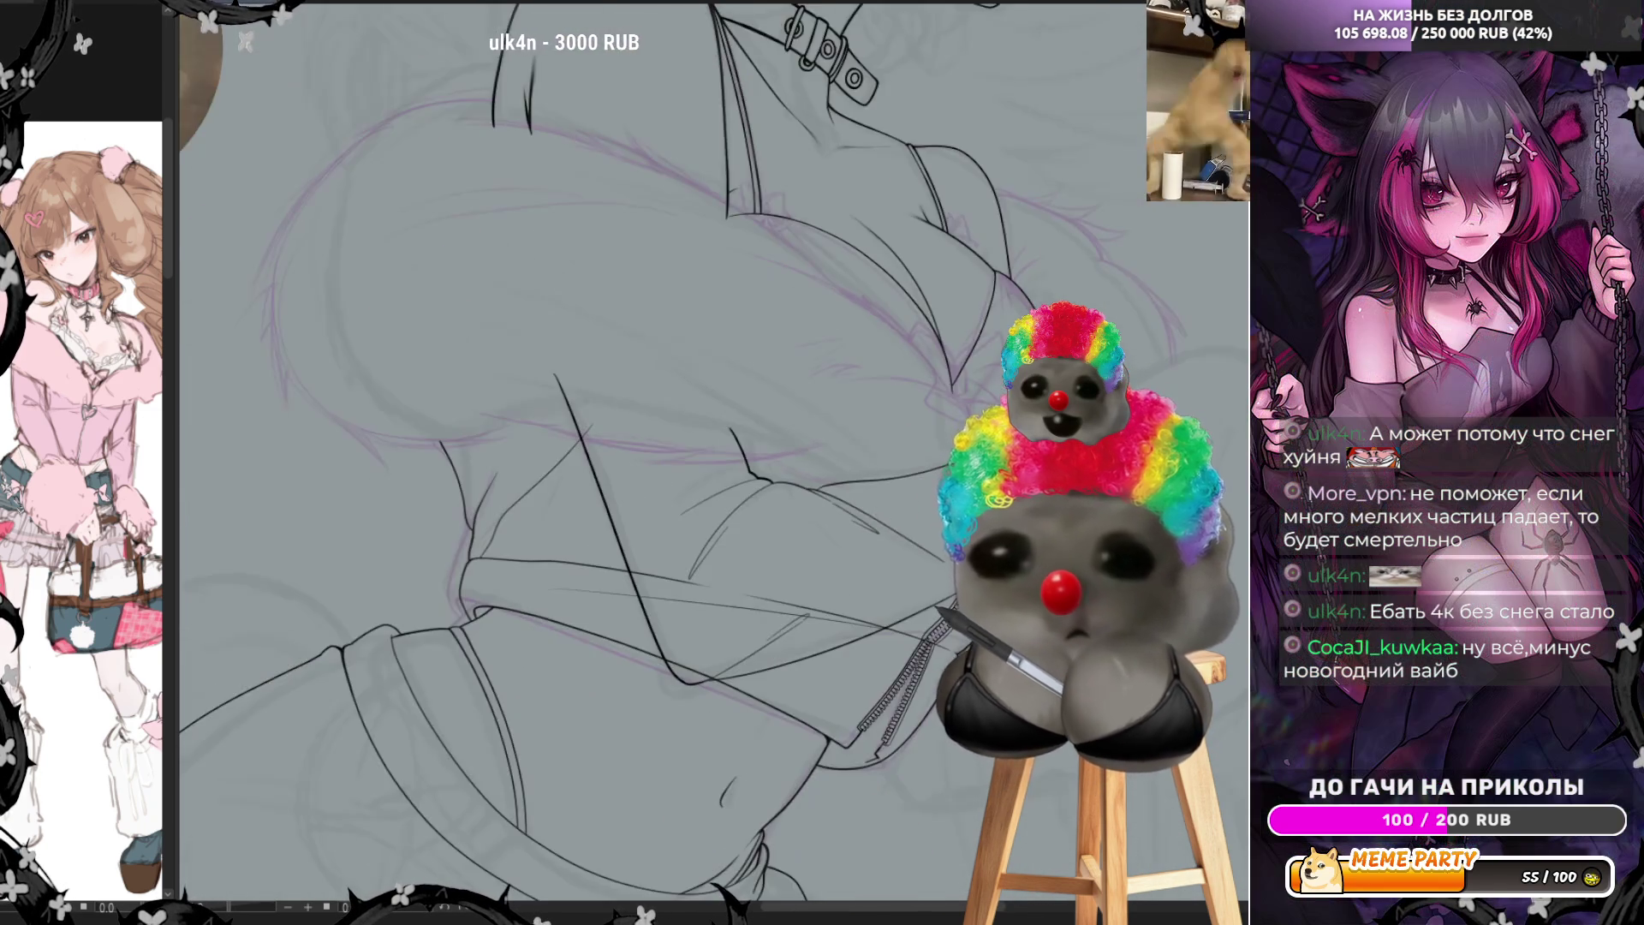
{"action": "scroll", "coordinate": [992, 675], "scroll_direction": "down", "scroll_amount": 2}
{"action": "scroll", "coordinate": [572, 584], "scroll_direction": "up", "scroll_amount": 1}
{"action": "scroll", "coordinate": [572, 584], "scroll_direction": "up", "scroll_amount": 1}
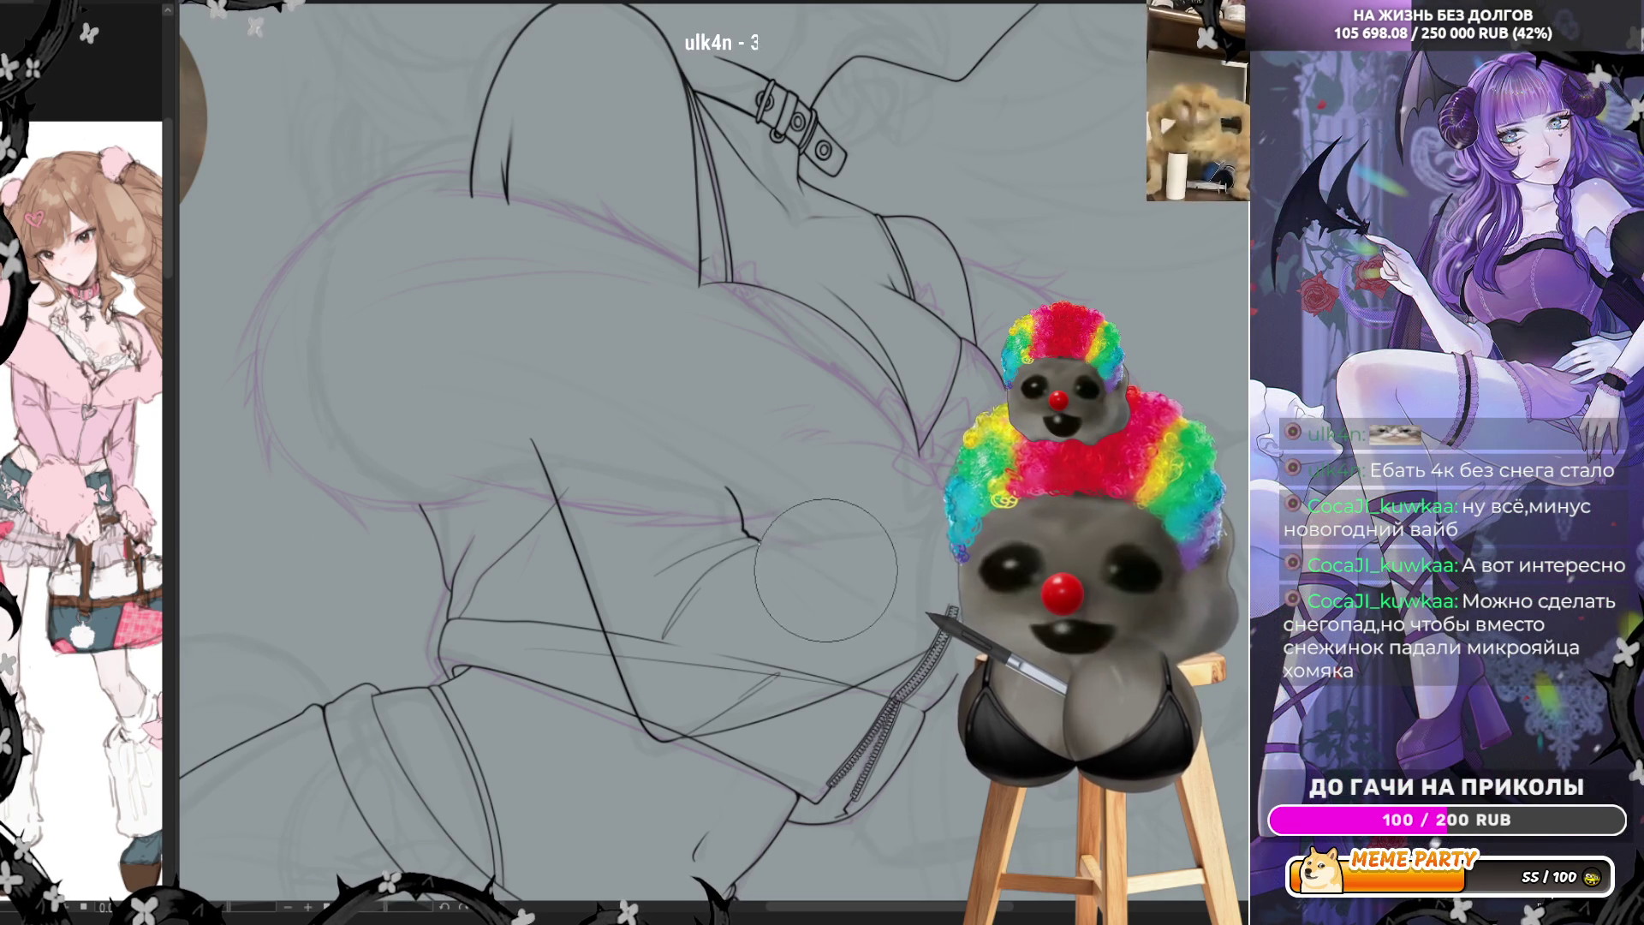
Flip the canvas horizontally to check the hood, buckle and zipper lineart
{"action": "key", "text": "h"}
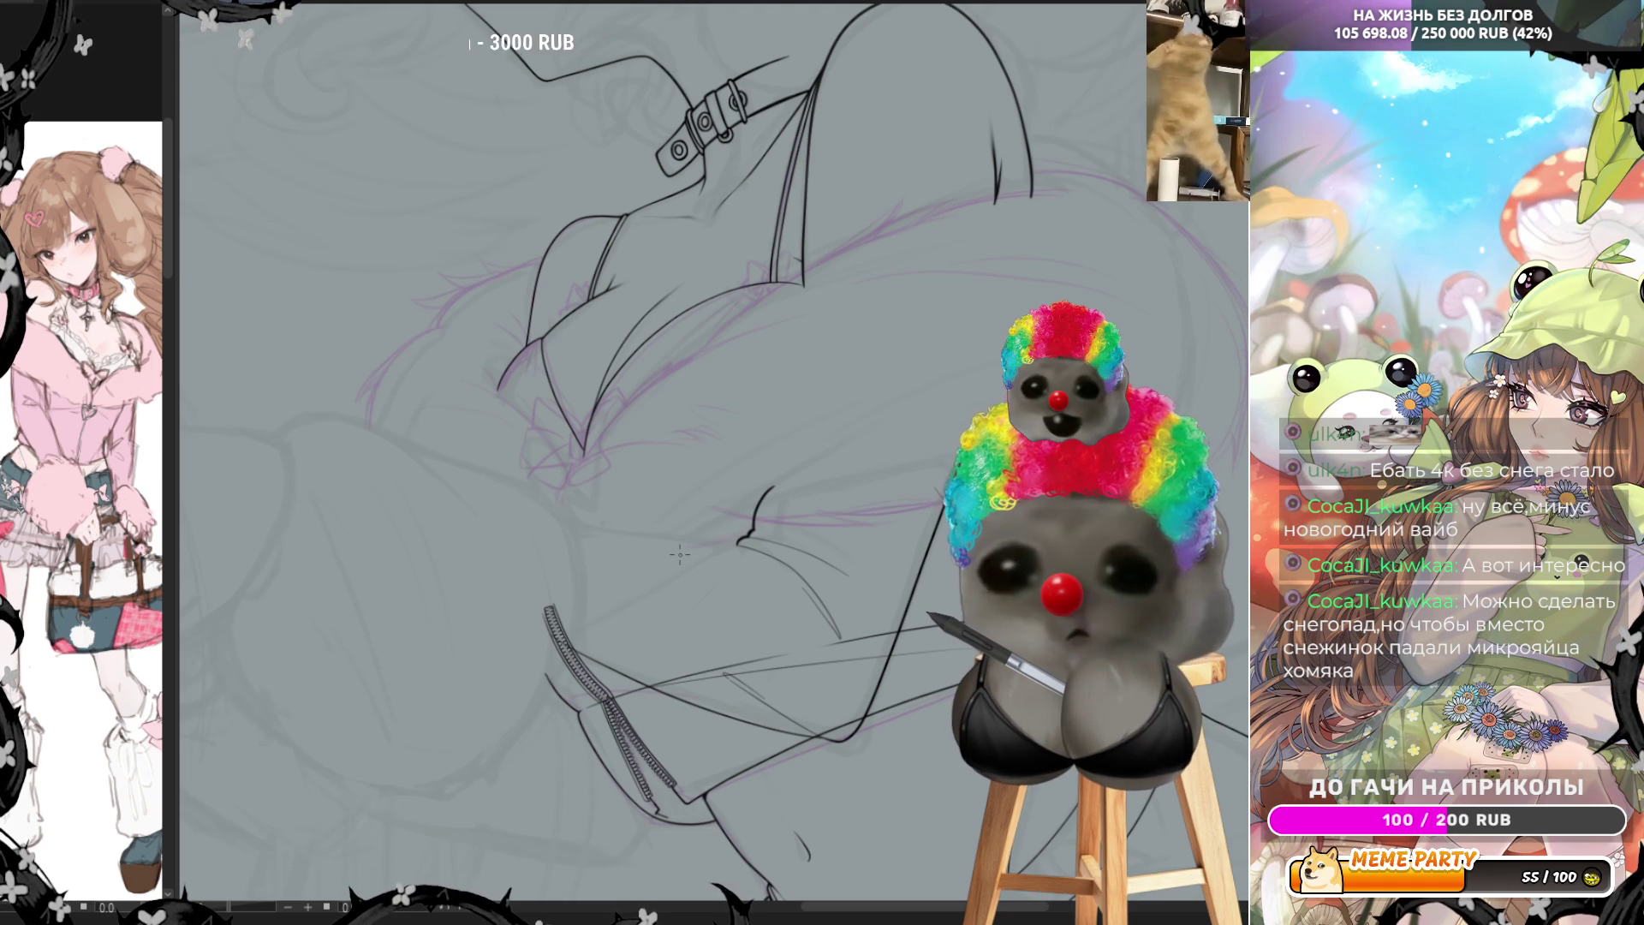
{"action": "scroll", "coordinate": [679, 553], "scroll_direction": "up", "scroll_amount": 2}
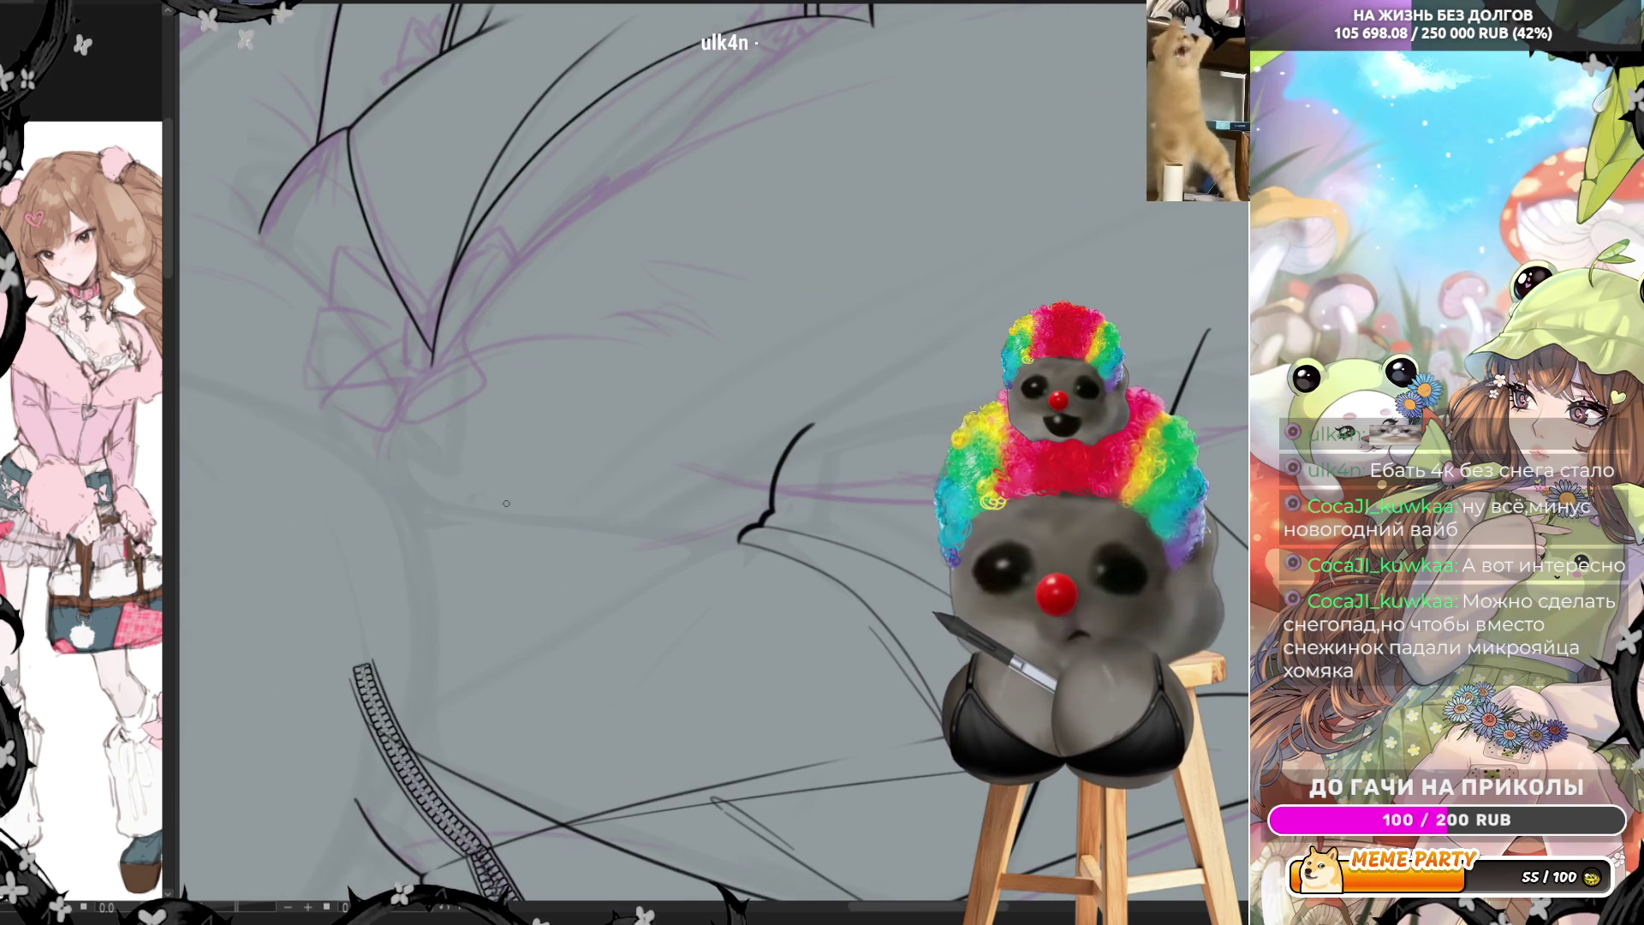
Ink one long clean line across the jacket after two retries, then unflip the canvas
{"action": "left_click_drag", "start_coordinate": [371, 489], "coordinate": [604, 521]}
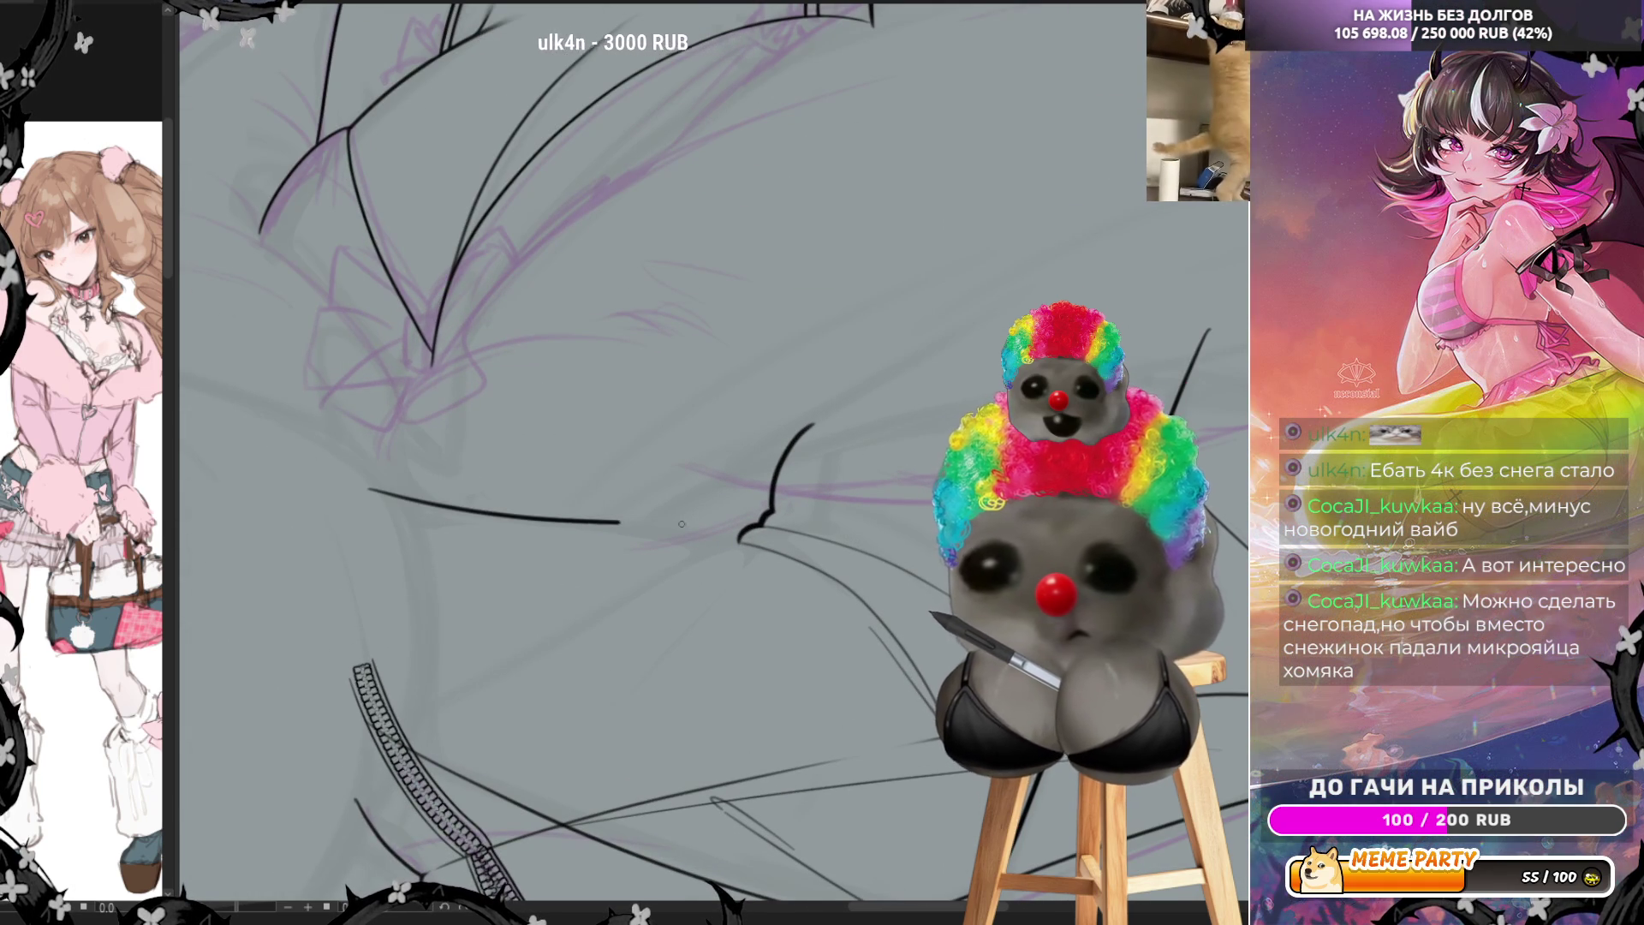
{"action": "key", "text": "ctrl+z"}
{"action": "left_click_drag", "start_coordinate": [345, 493], "coordinate": [740, 533]}
{"action": "key", "text": "ctrl+z"}
{"action": "left_click_drag", "start_coordinate": [335, 505], "coordinate": [792, 553]}
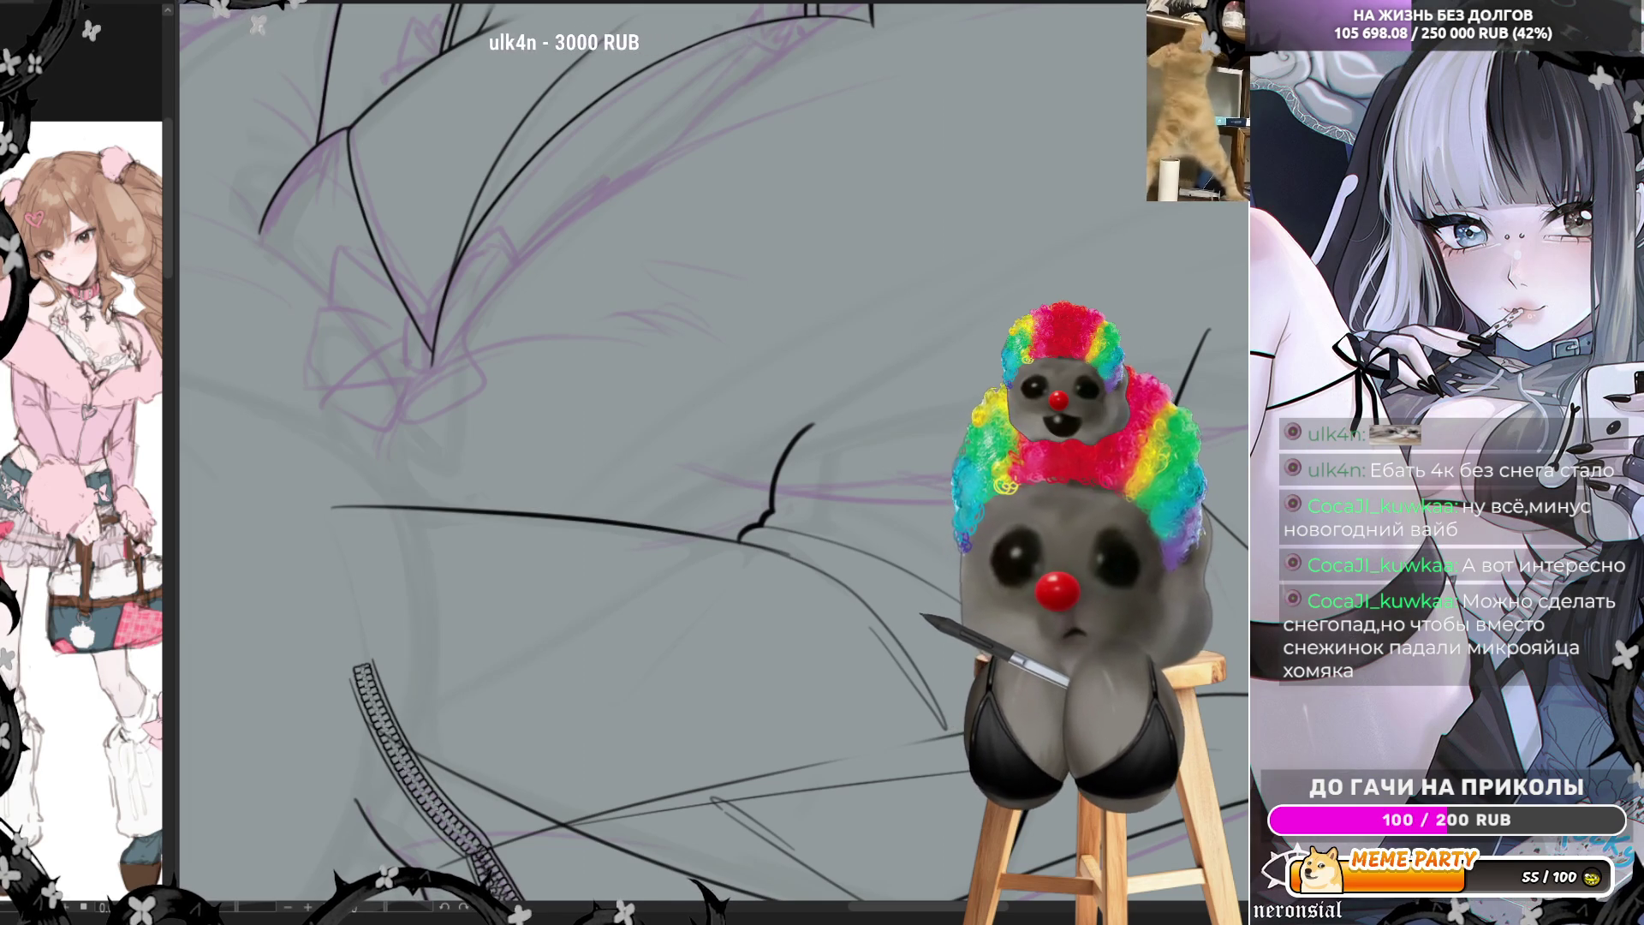
{"action": "key", "text": "m"}
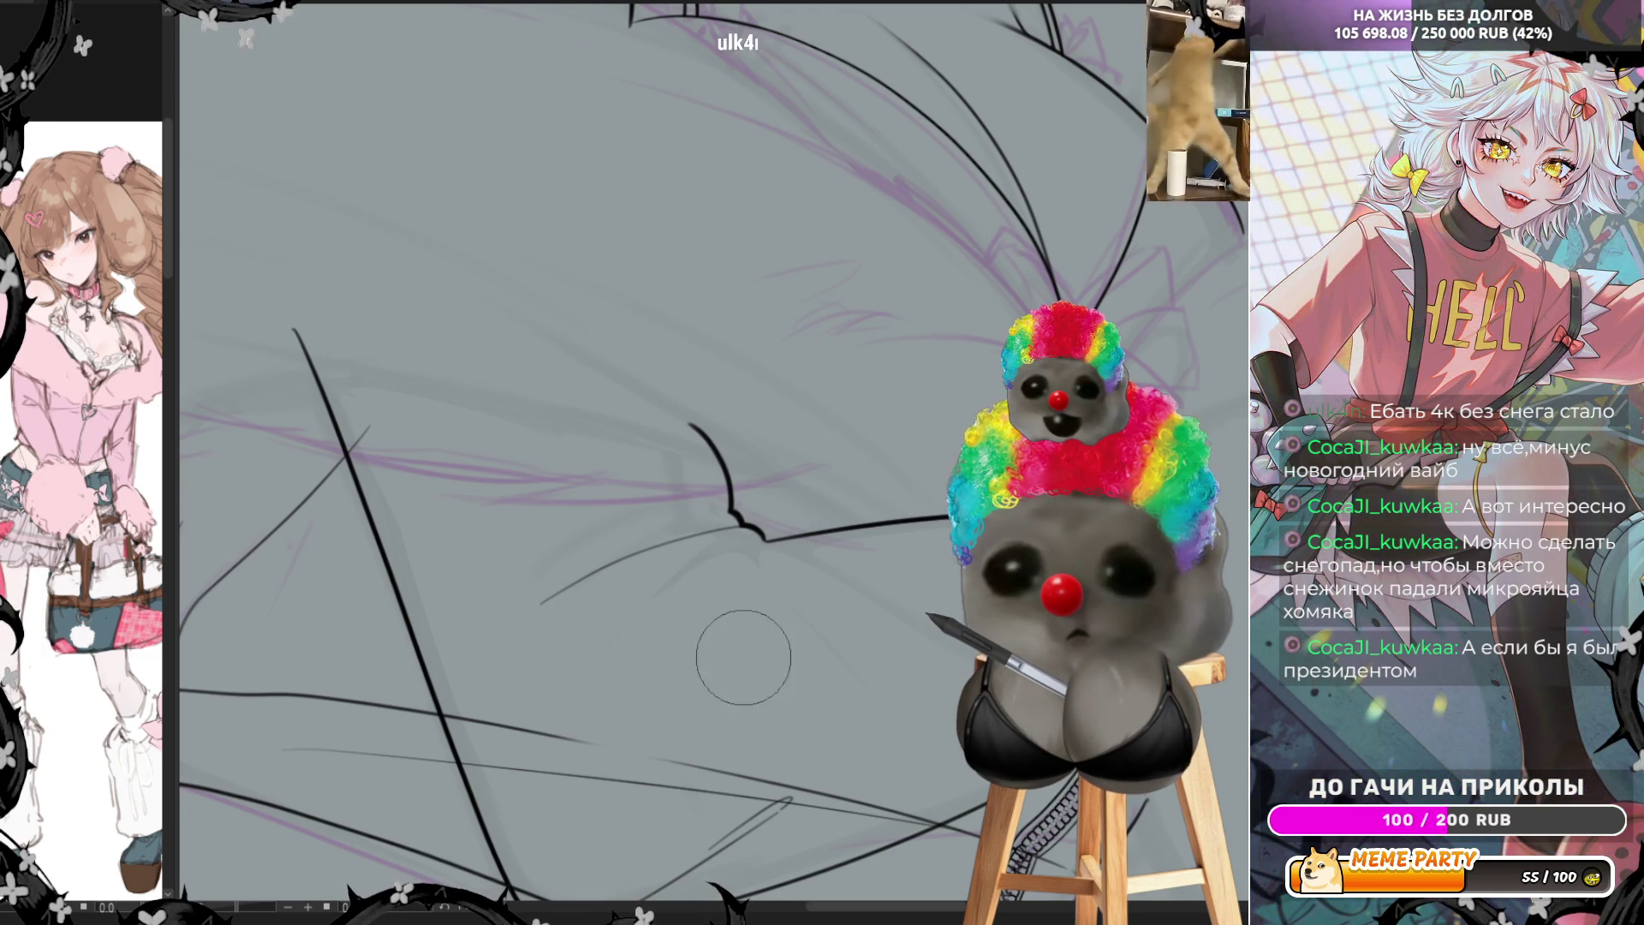
{"action": "scroll", "coordinate": [642, 638], "scroll_direction": "down", "scroll_amount": 3}
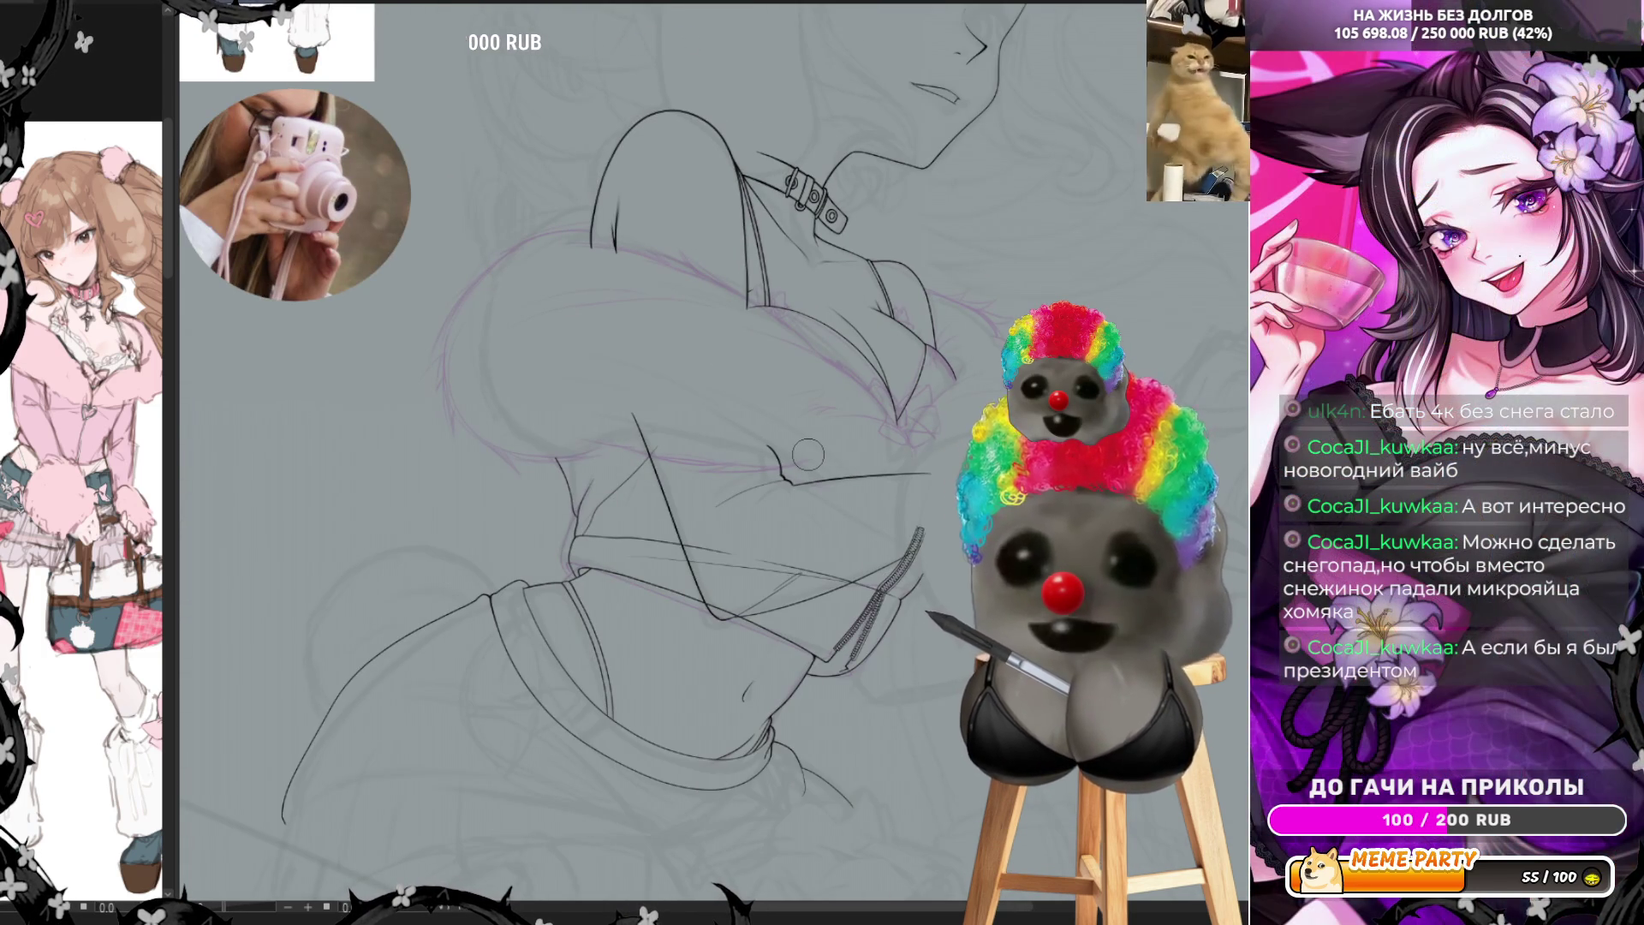
{"action": "scroll", "coordinate": [809, 452], "scroll_direction": "up", "scroll_amount": 2}
{"action": "scroll", "coordinate": [809, 453], "scroll_direction": "up", "scroll_amount": 2}
{"action": "scroll", "coordinate": [985, 528], "scroll_direction": "up", "scroll_amount": 1}
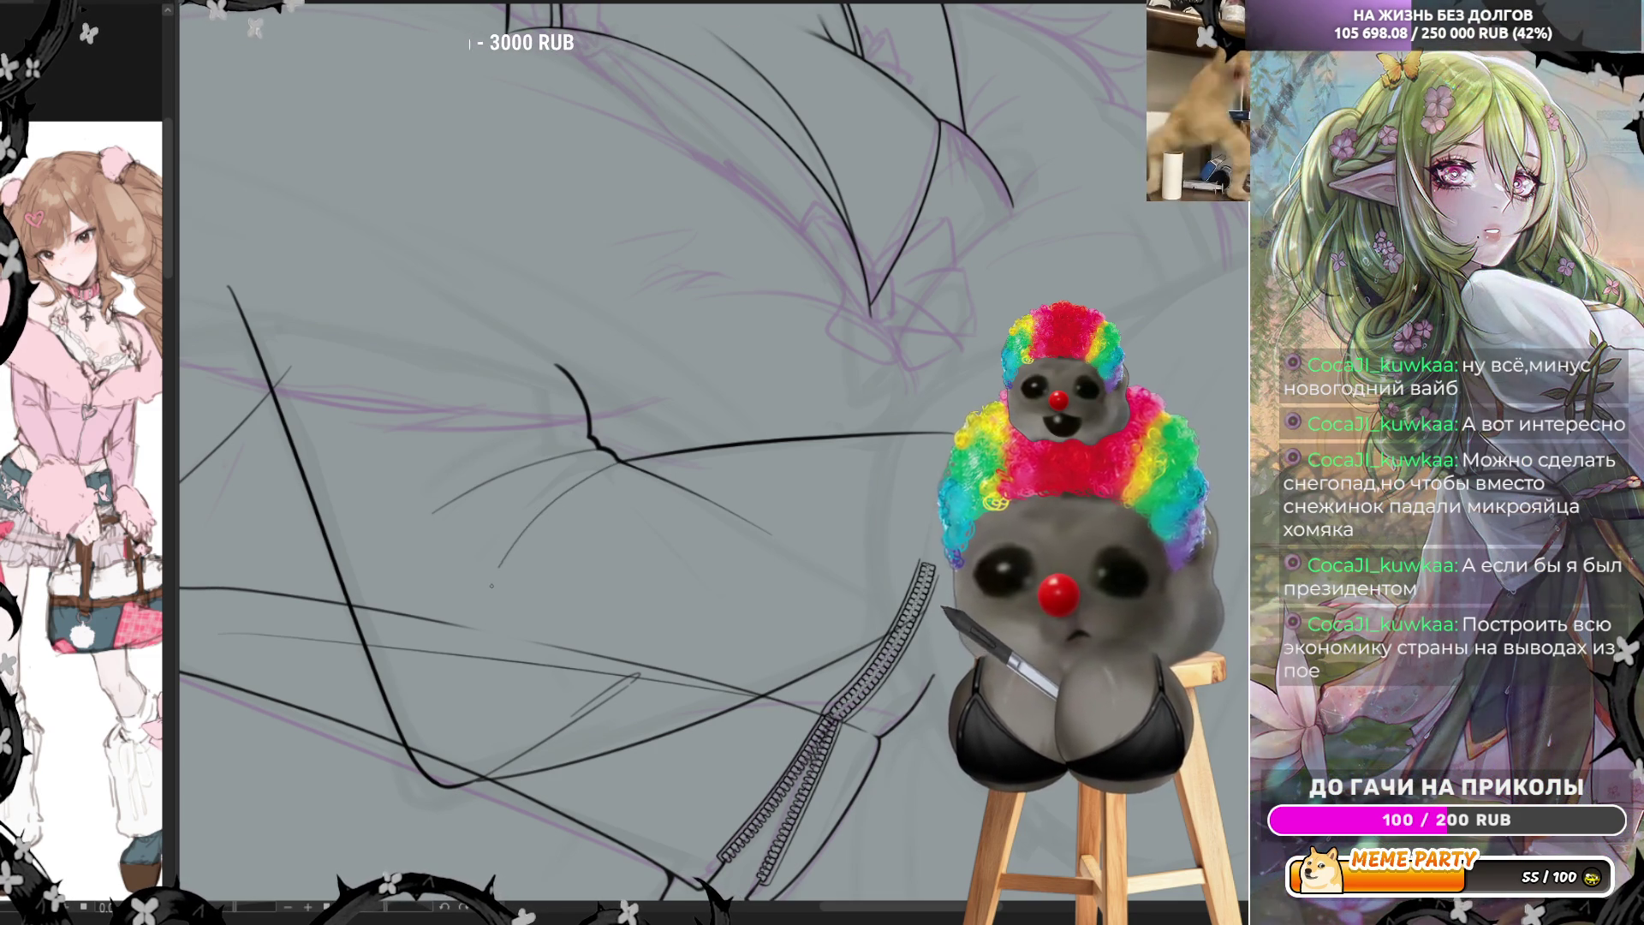
Add a short thin line on the jacket fold and zoom out to view the upper body
{"action": "left_click_drag", "start_coordinate": [551, 512], "coordinate": [491, 580]}
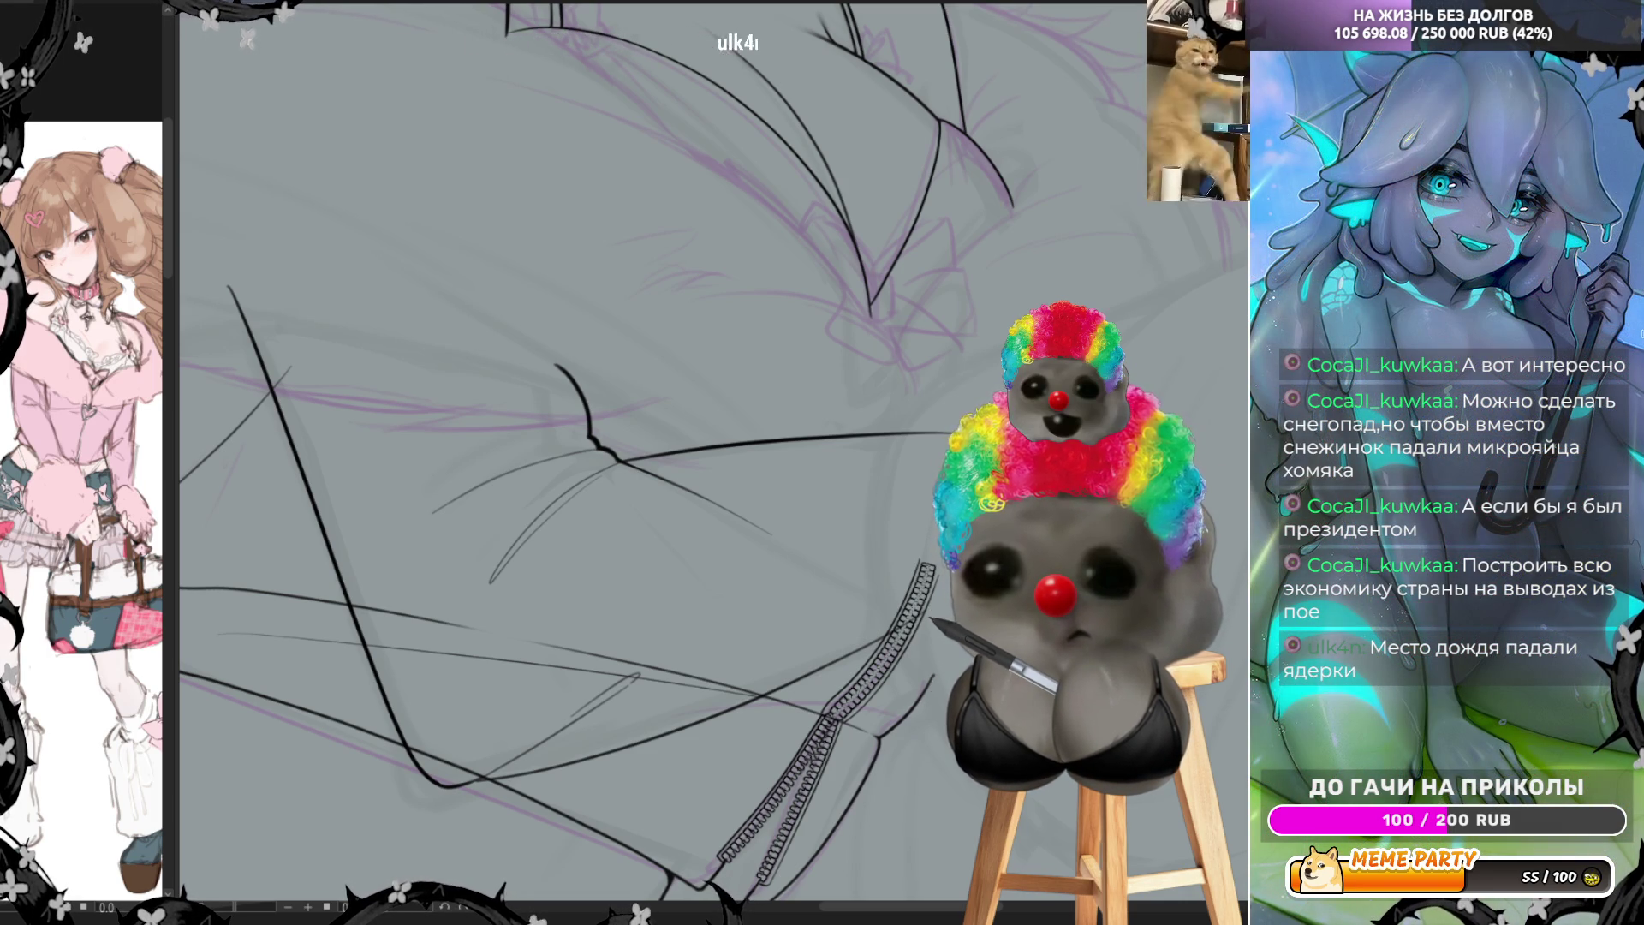
{"action": "key", "text": "ctrl+minus"}
{"action": "key", "text": "ctrl+minus"}
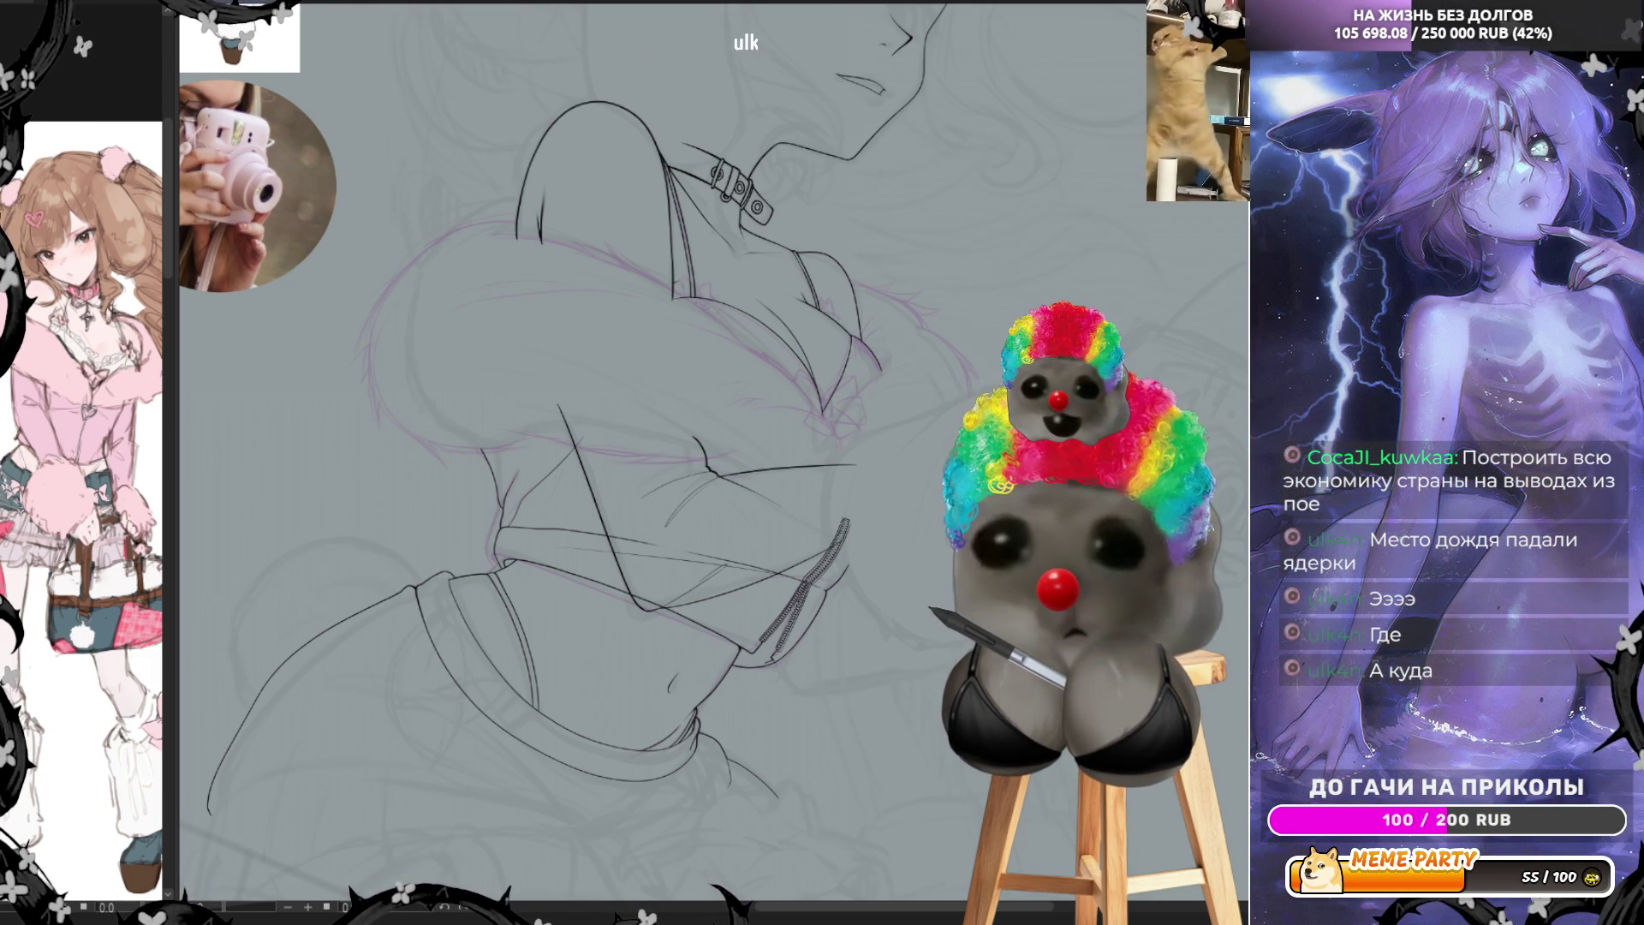
{"action": "scroll", "coordinate": [678, 482], "scroll_direction": "up", "scroll_amount": 2}
{"action": "scroll", "coordinate": [678, 482], "scroll_direction": "up", "scroll_amount": 2}
{"action": "scroll", "coordinate": [679, 482], "scroll_direction": "up", "scroll_amount": 2}
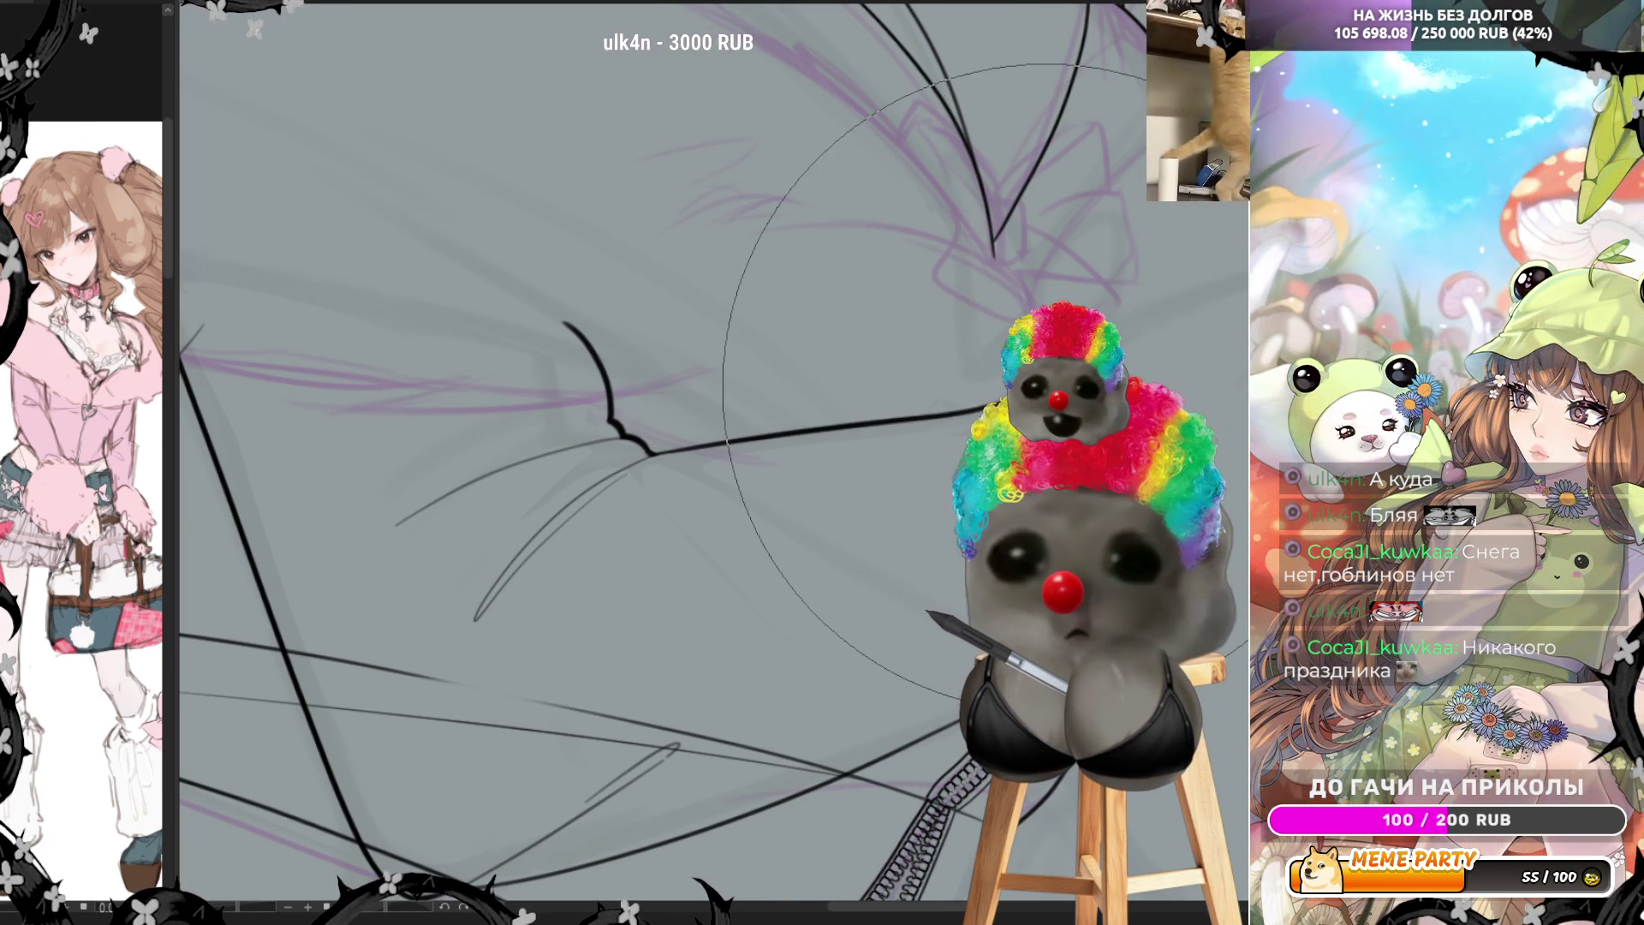
{"action": "scroll", "coordinate": [990, 386], "scroll_direction": "down", "scroll_amount": 5}
{"action": "scroll", "coordinate": [990, 386], "scroll_direction": "up", "scroll_amount": 5}
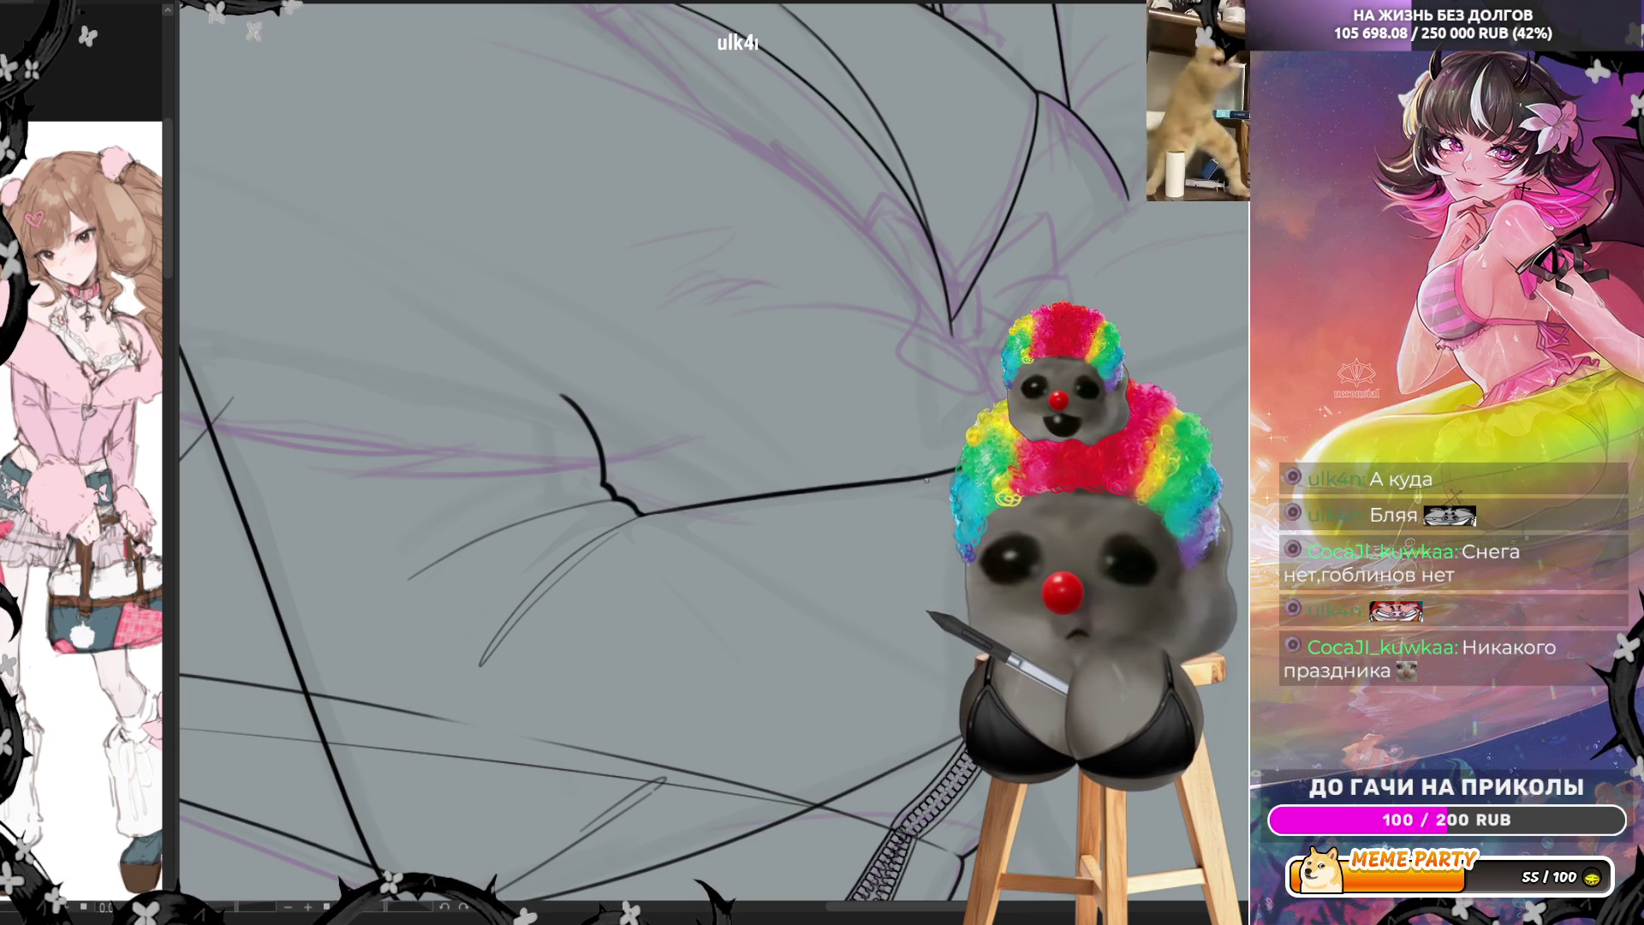
Ink a thin line along the sleeve fold
{"action": "left_click_drag", "start_coordinate": [911, 491], "coordinate": [769, 591]}
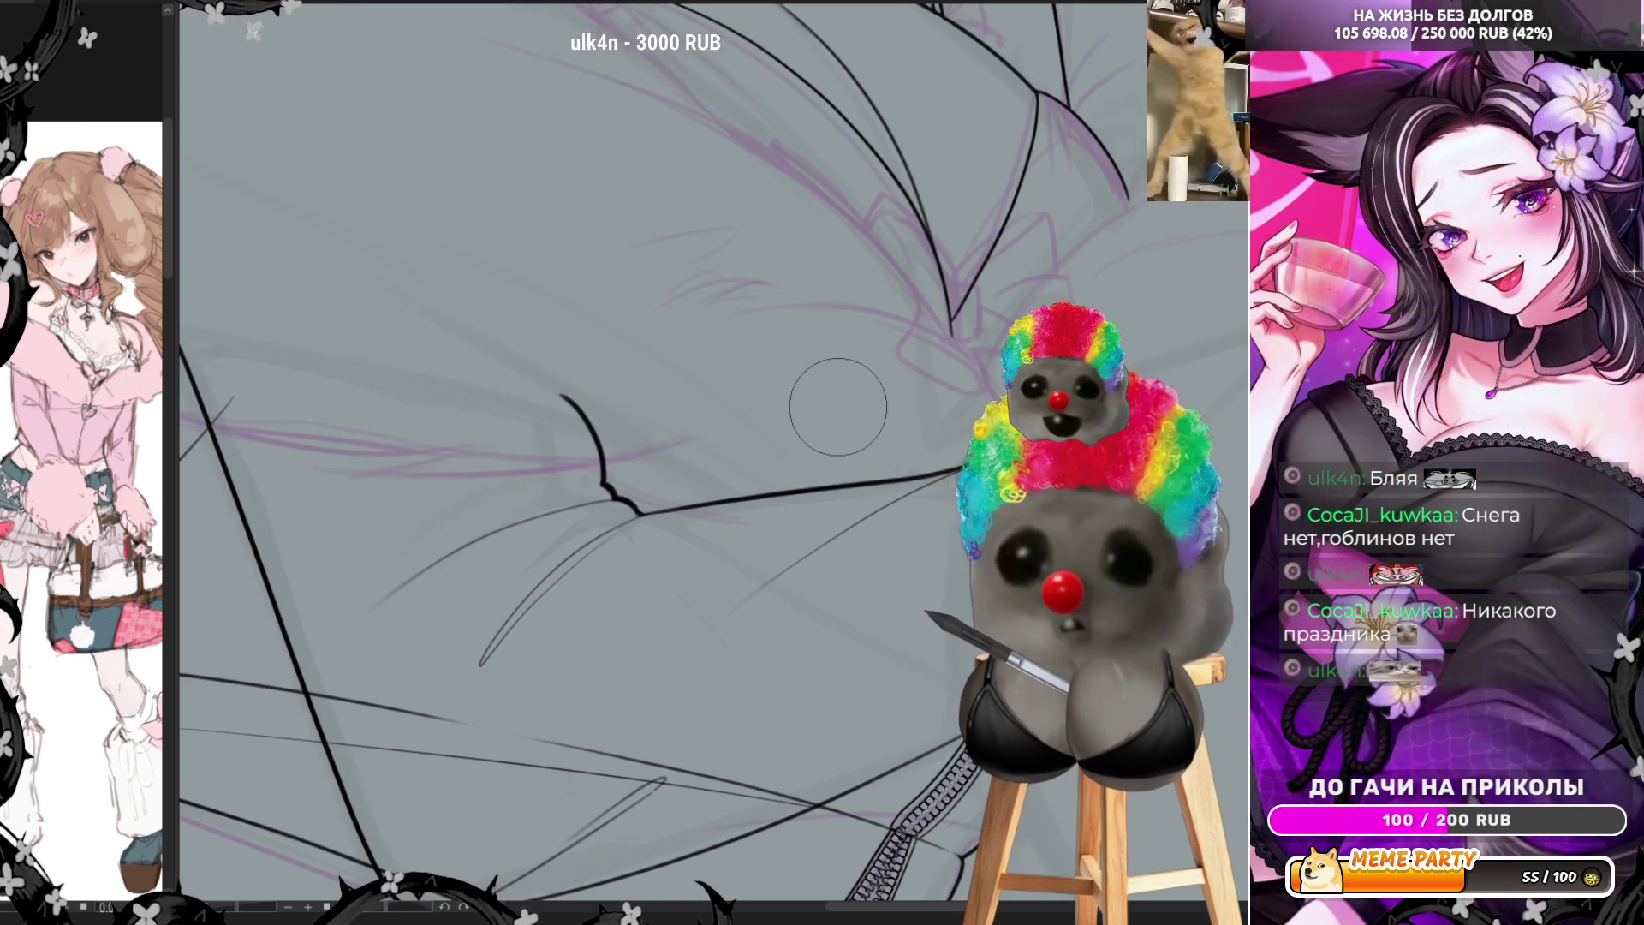
{"action": "scroll", "coordinate": [774, 292], "scroll_direction": "down", "scroll_amount": 3}
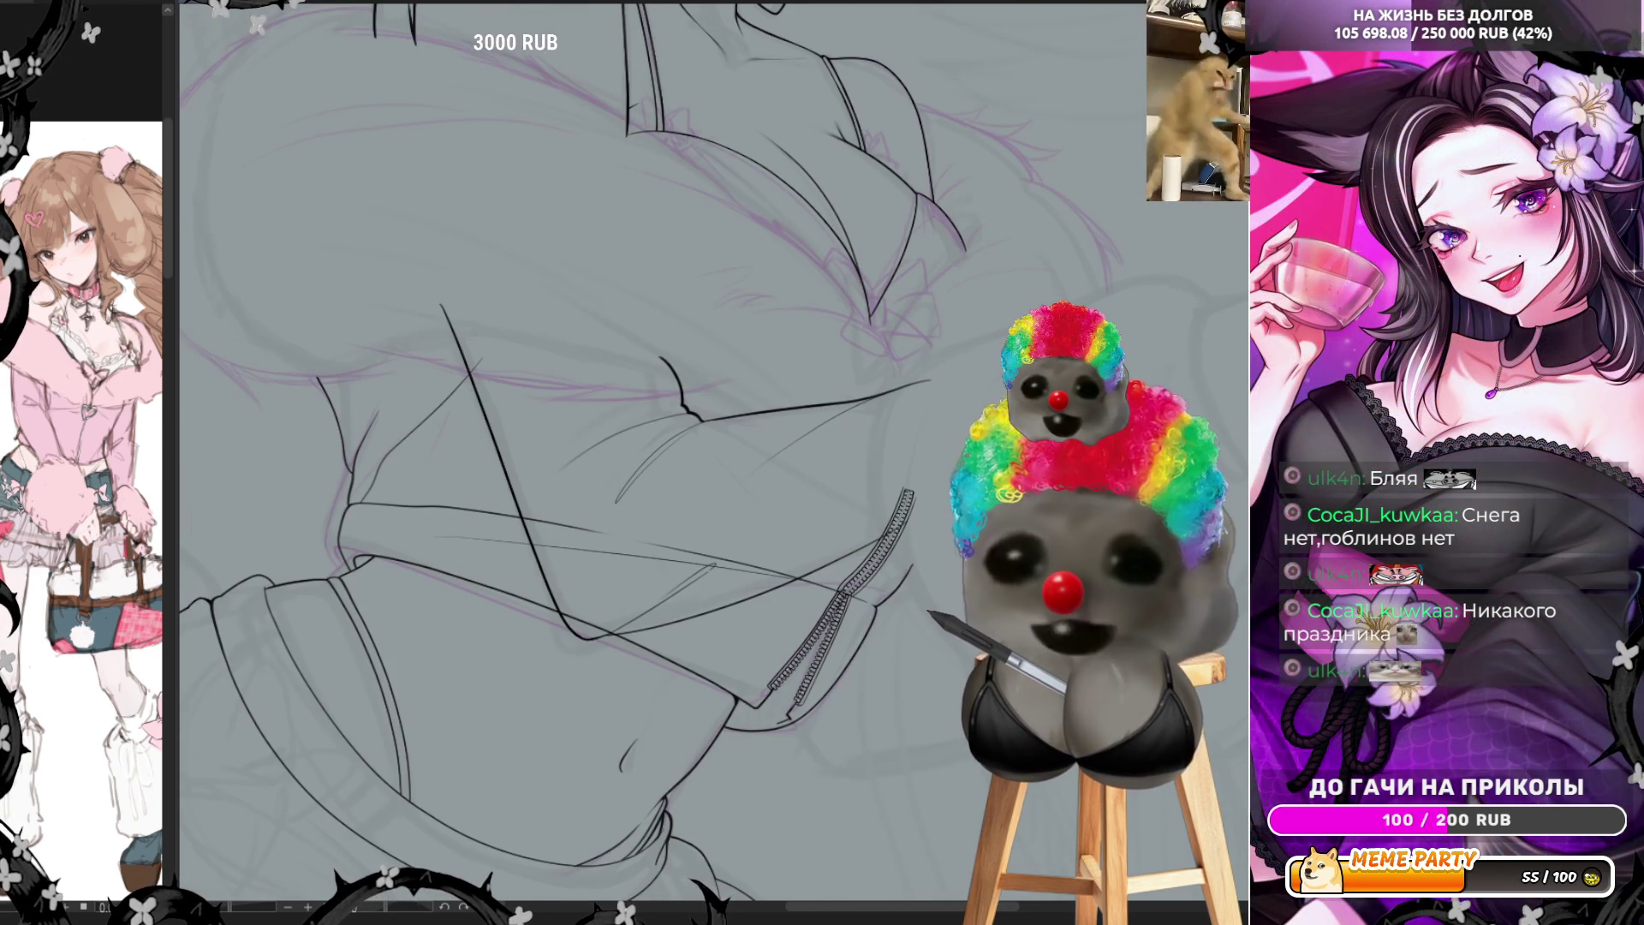
{"action": "scroll", "coordinate": [939, 230], "scroll_direction": "up", "scroll_amount": 2}
{"action": "scroll", "coordinate": [939, 229], "scroll_direction": "up", "scroll_amount": 2}
{"action": "scroll", "coordinate": [939, 228], "scroll_direction": "up", "scroll_amount": 2}
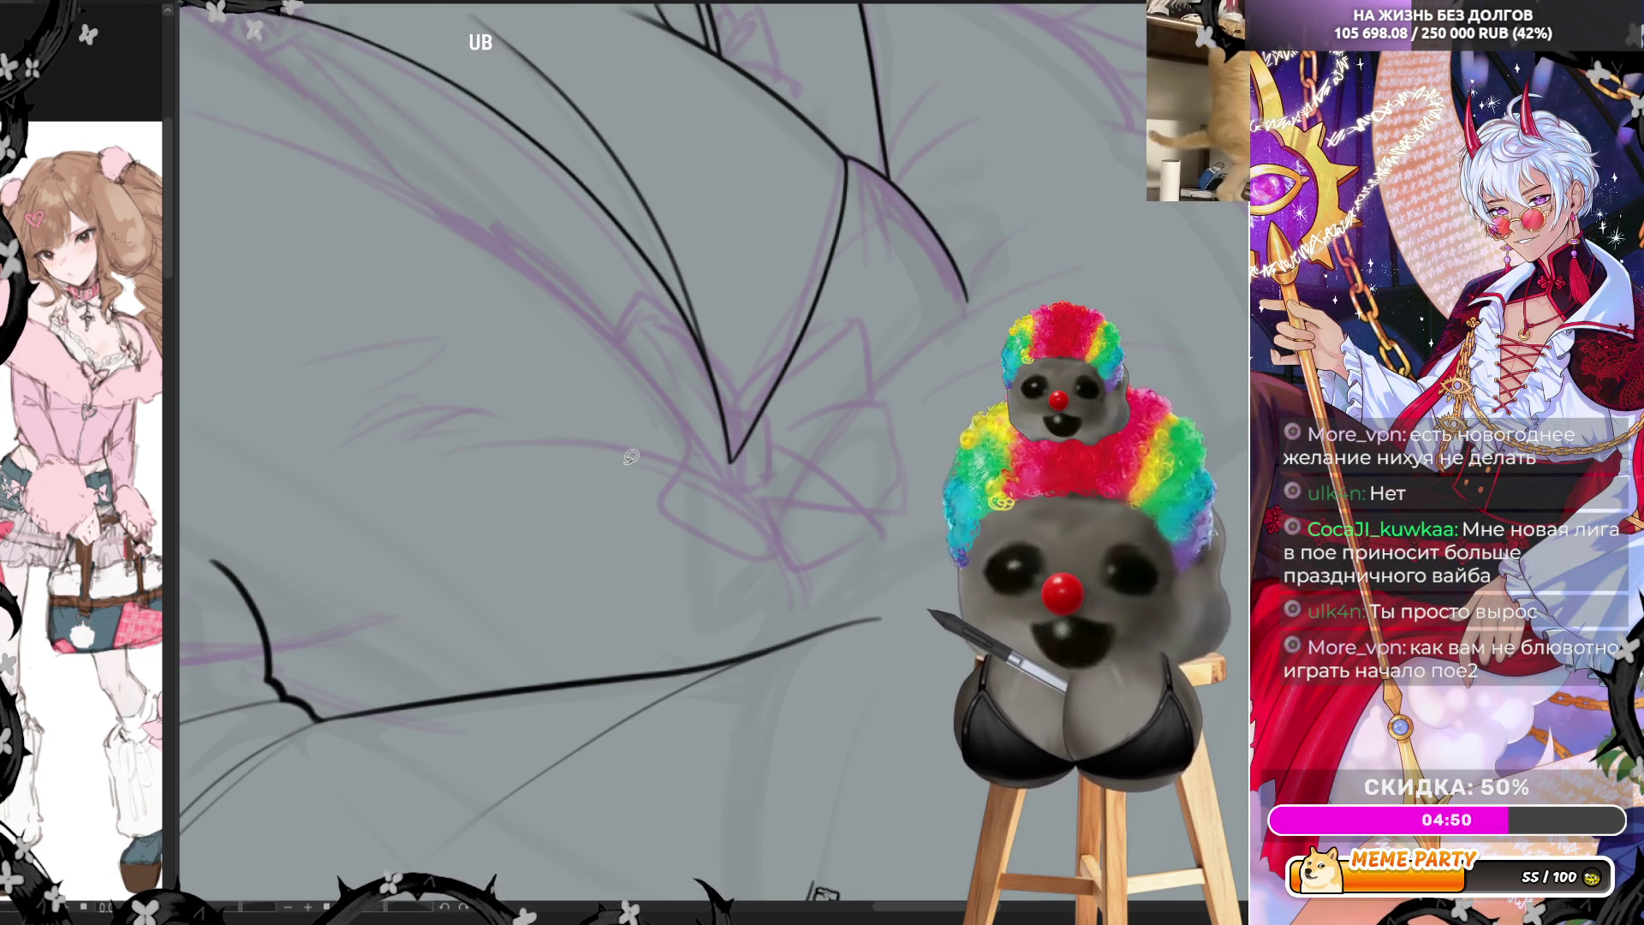
{"action": "scroll", "coordinate": [632, 458], "scroll_direction": "down", "scroll_amount": 3}
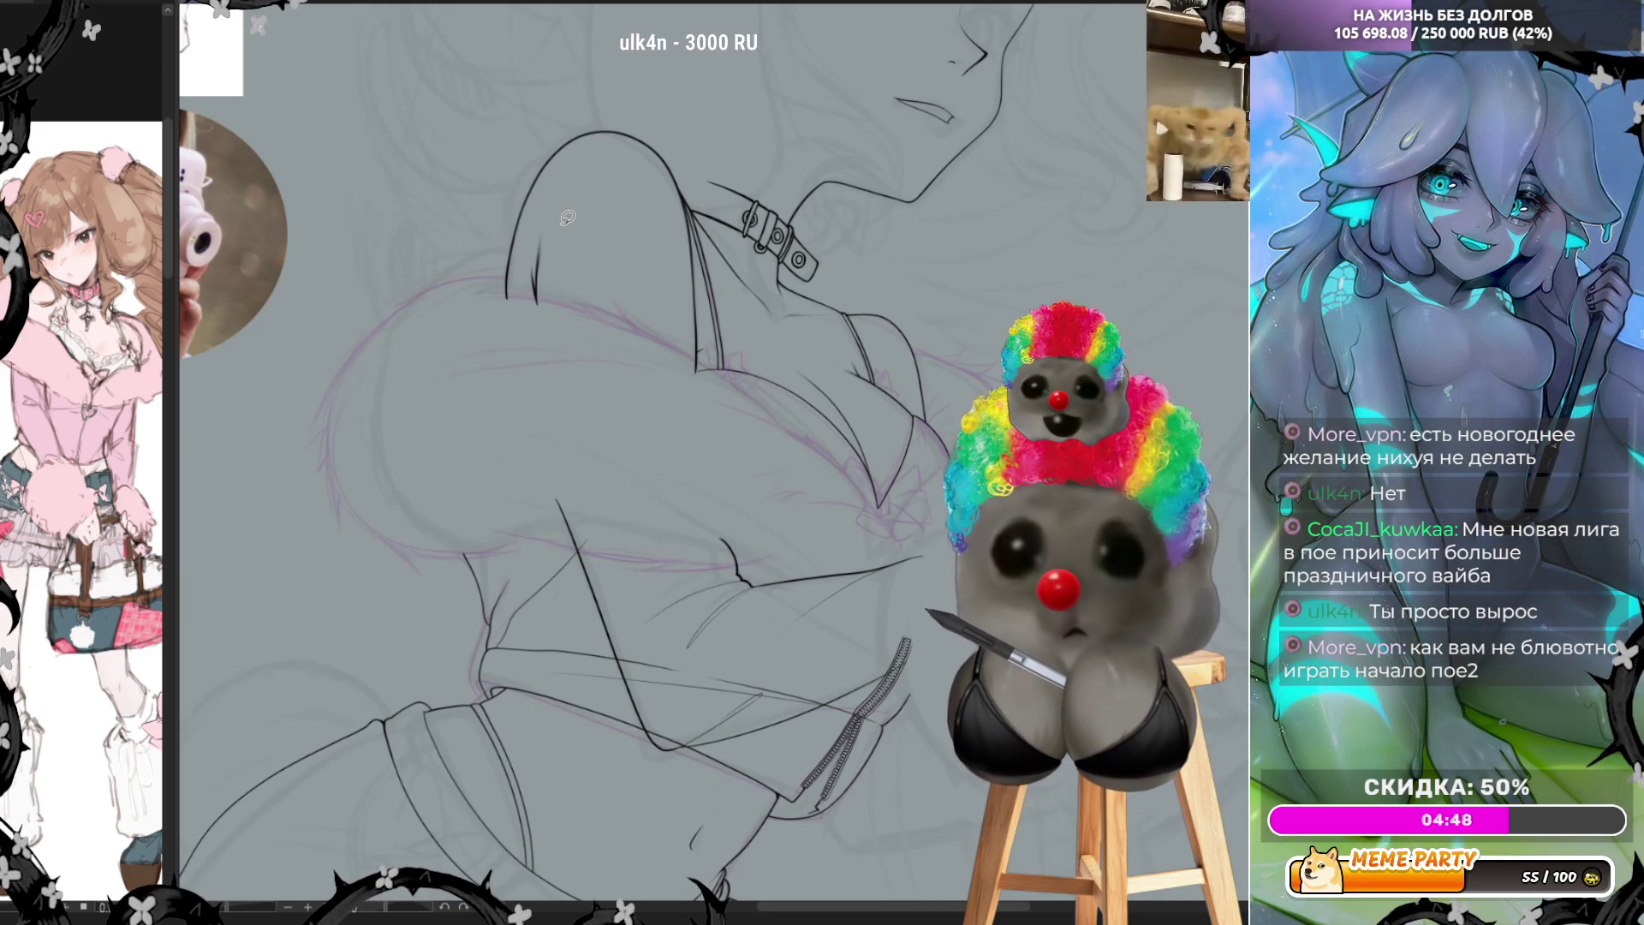
{"action": "scroll", "coordinate": [567, 218], "scroll_direction": "up", "scroll_amount": 1}
{"action": "scroll", "coordinate": [567, 216], "scroll_direction": "up", "scroll_amount": 2}
{"action": "scroll", "coordinate": [565, 212], "scroll_direction": "up", "scroll_amount": 2}
{"action": "scroll", "coordinate": [565, 209], "scroll_direction": "up", "scroll_amount": 2}
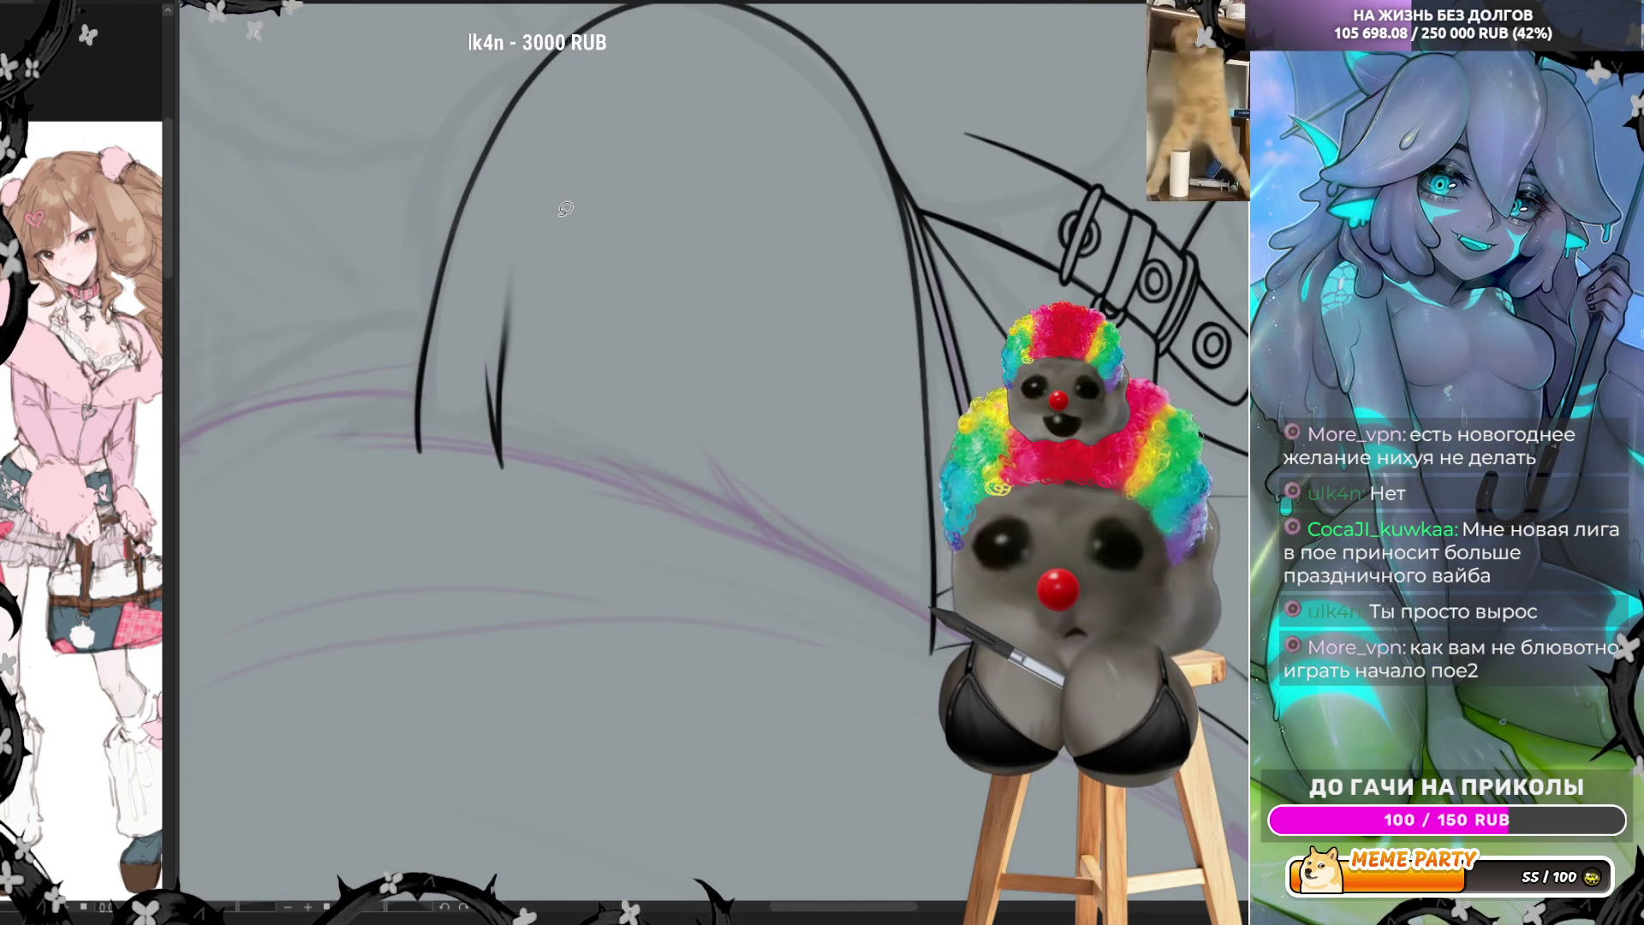
Ink a short inner fold line inside the puffy shoulder, redrawing it once cleanly
{"action": "left_click_drag", "start_coordinate": [473, 322], "coordinate": [477, 439]}
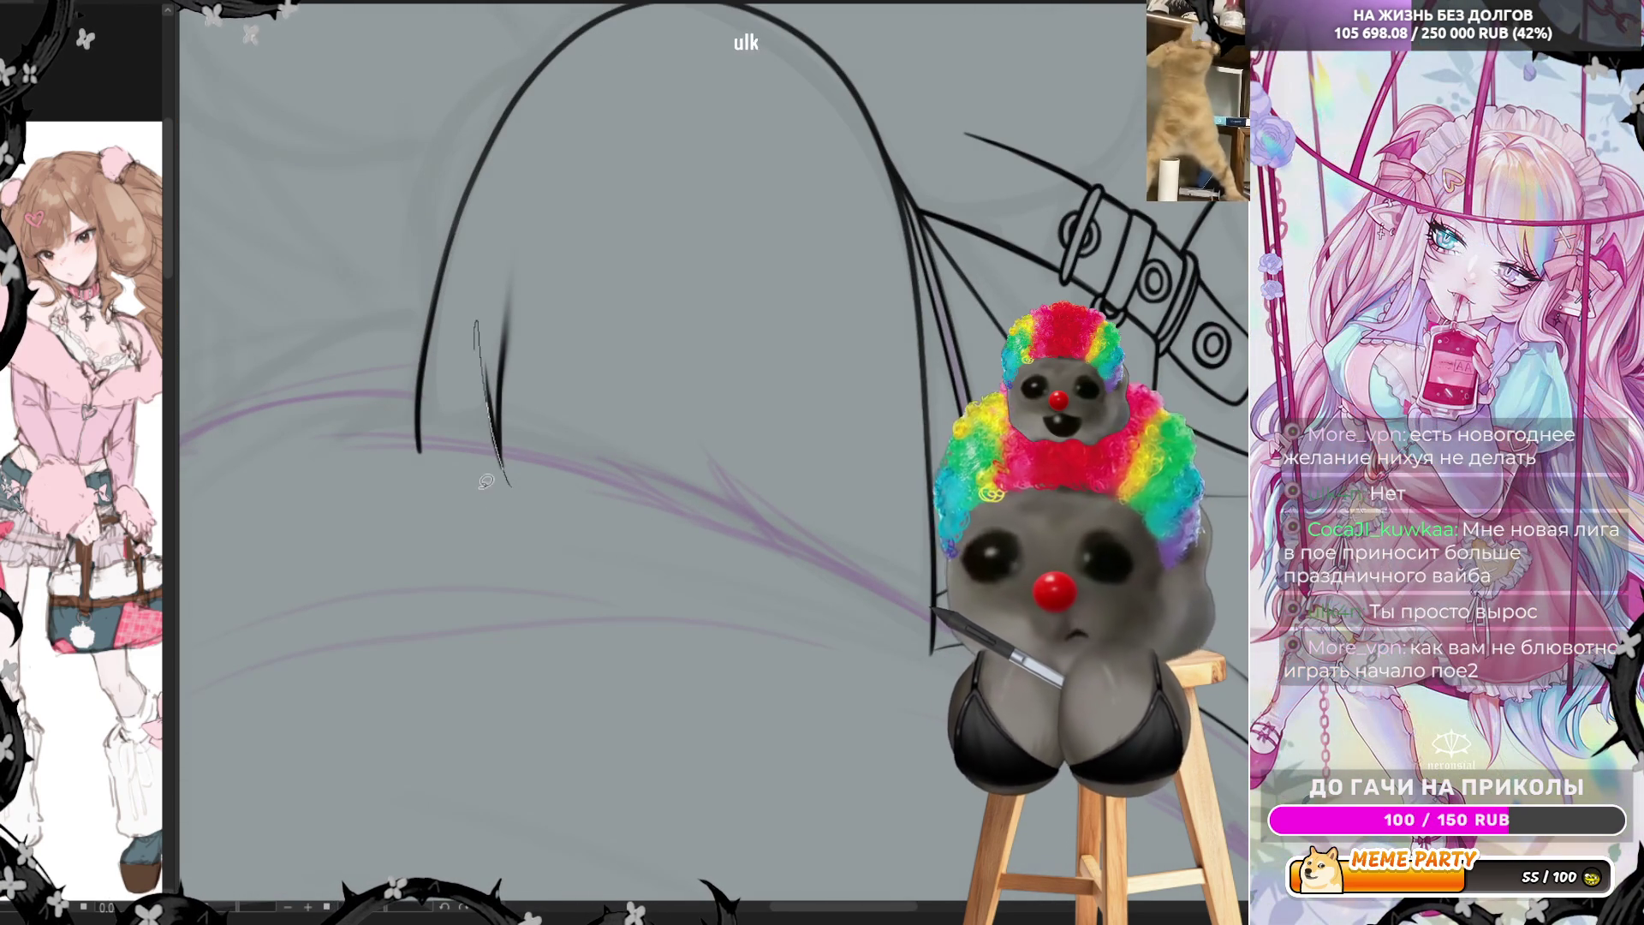
{"action": "key", "text": "ctrl+z"}
{"action": "left_click_drag", "start_coordinate": [487, 369], "coordinate": [500, 462]}
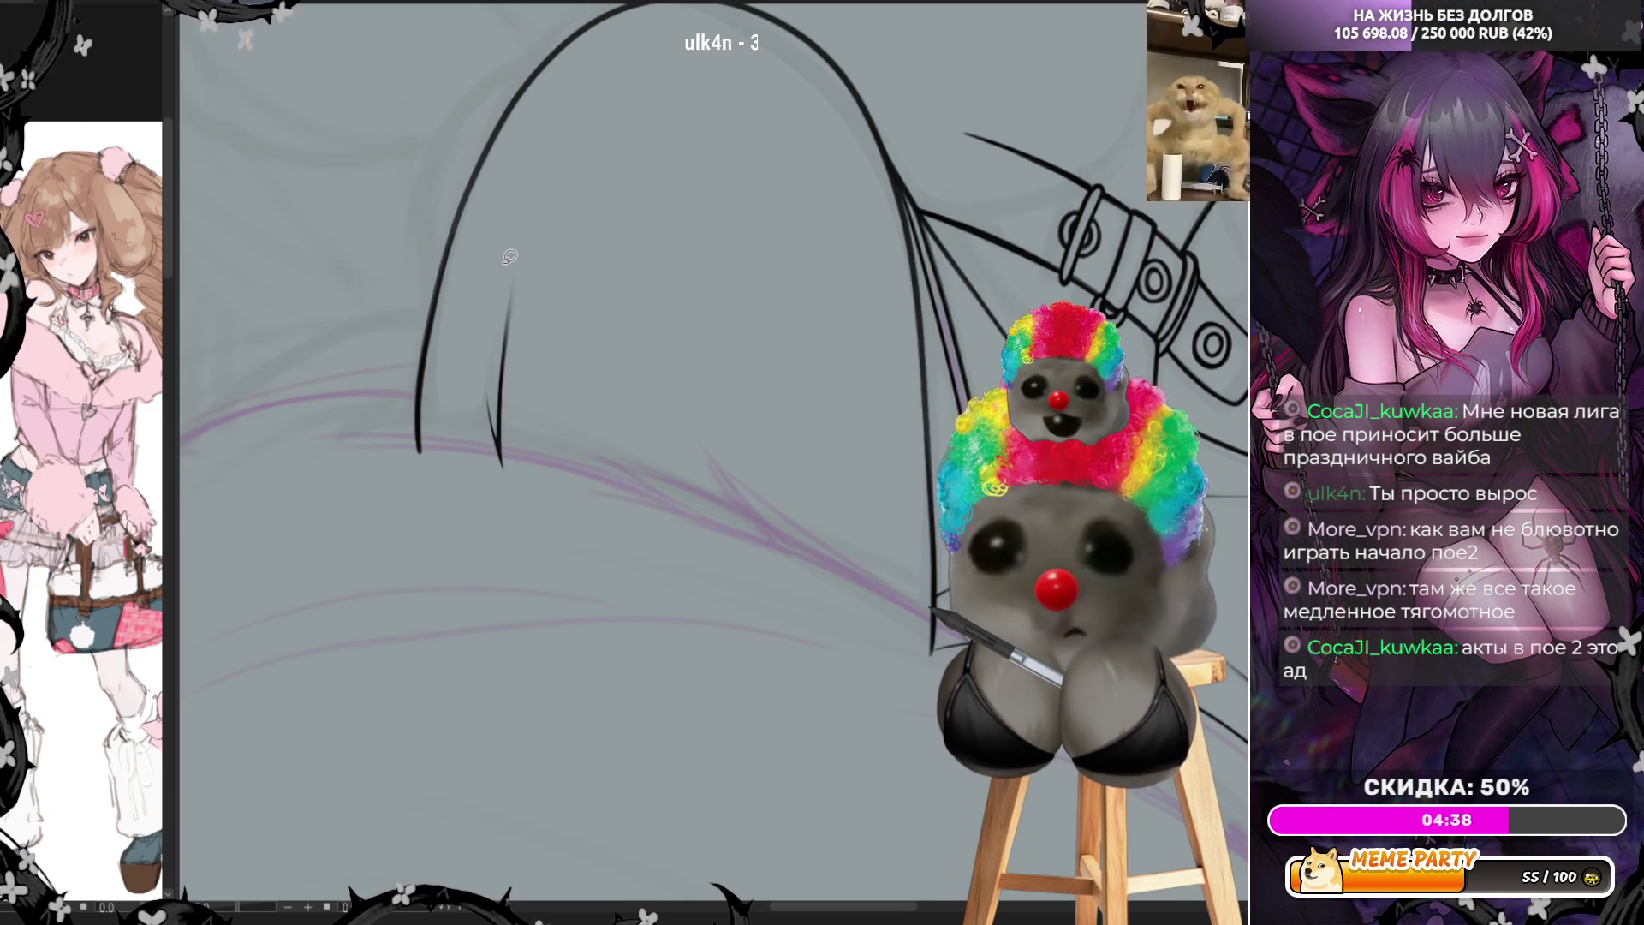
{"action": "scroll", "coordinate": [473, 311], "scroll_direction": "down", "scroll_amount": 2}
{"action": "scroll", "coordinate": [578, 295], "scroll_direction": "down", "scroll_amount": 2}
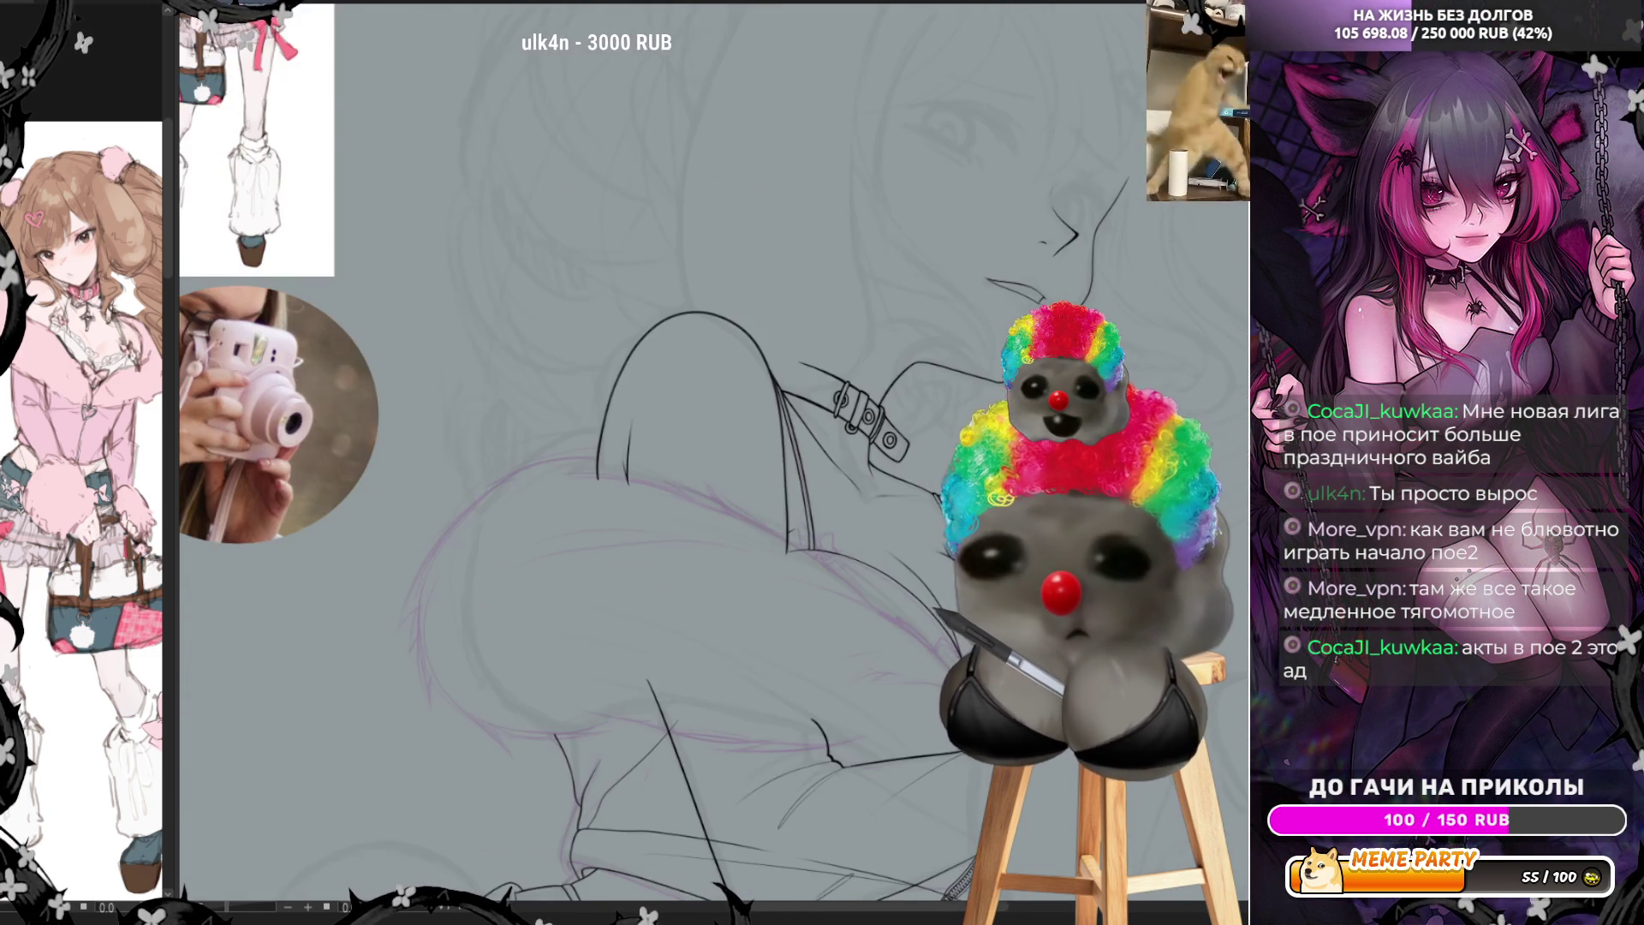
{"action": "scroll", "coordinate": [771, 257], "scroll_direction": "down", "scroll_amount": 2}
{"action": "scroll", "coordinate": [887, 236], "scroll_direction": "down", "scroll_amount": 2}
{"action": "scroll", "coordinate": [888, 236], "scroll_direction": "up", "scroll_amount": 2}
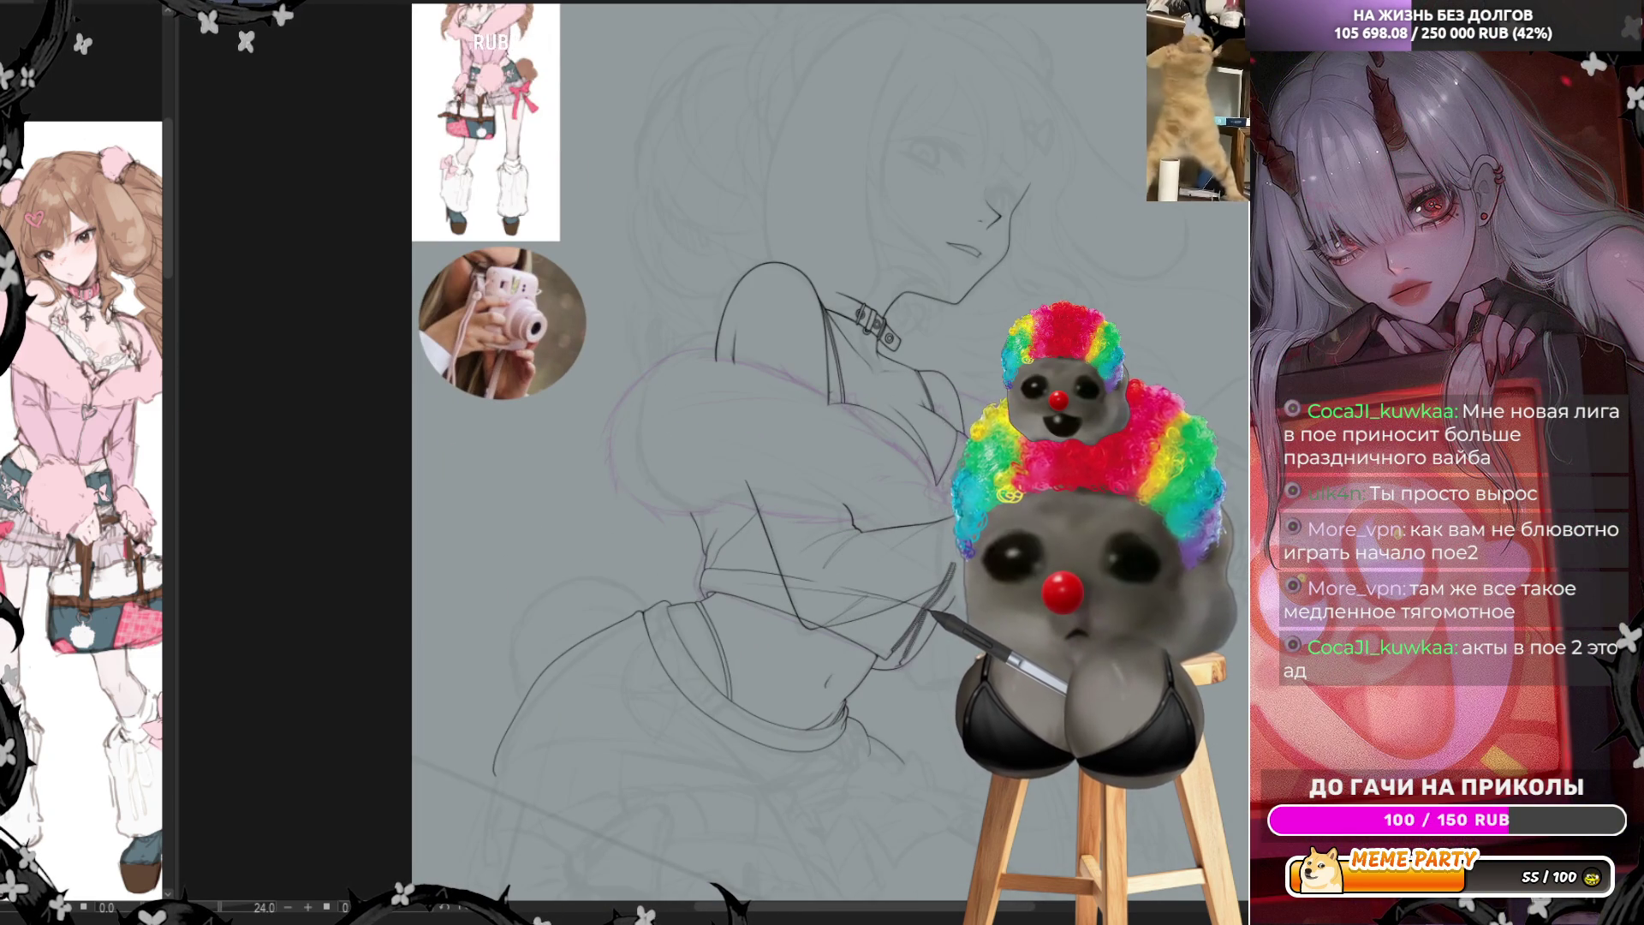
{"action": "scroll", "coordinate": [950, 427], "scroll_direction": "up", "scroll_amount": 2}
{"action": "scroll", "coordinate": [970, 574], "scroll_direction": "up", "scroll_amount": 2}
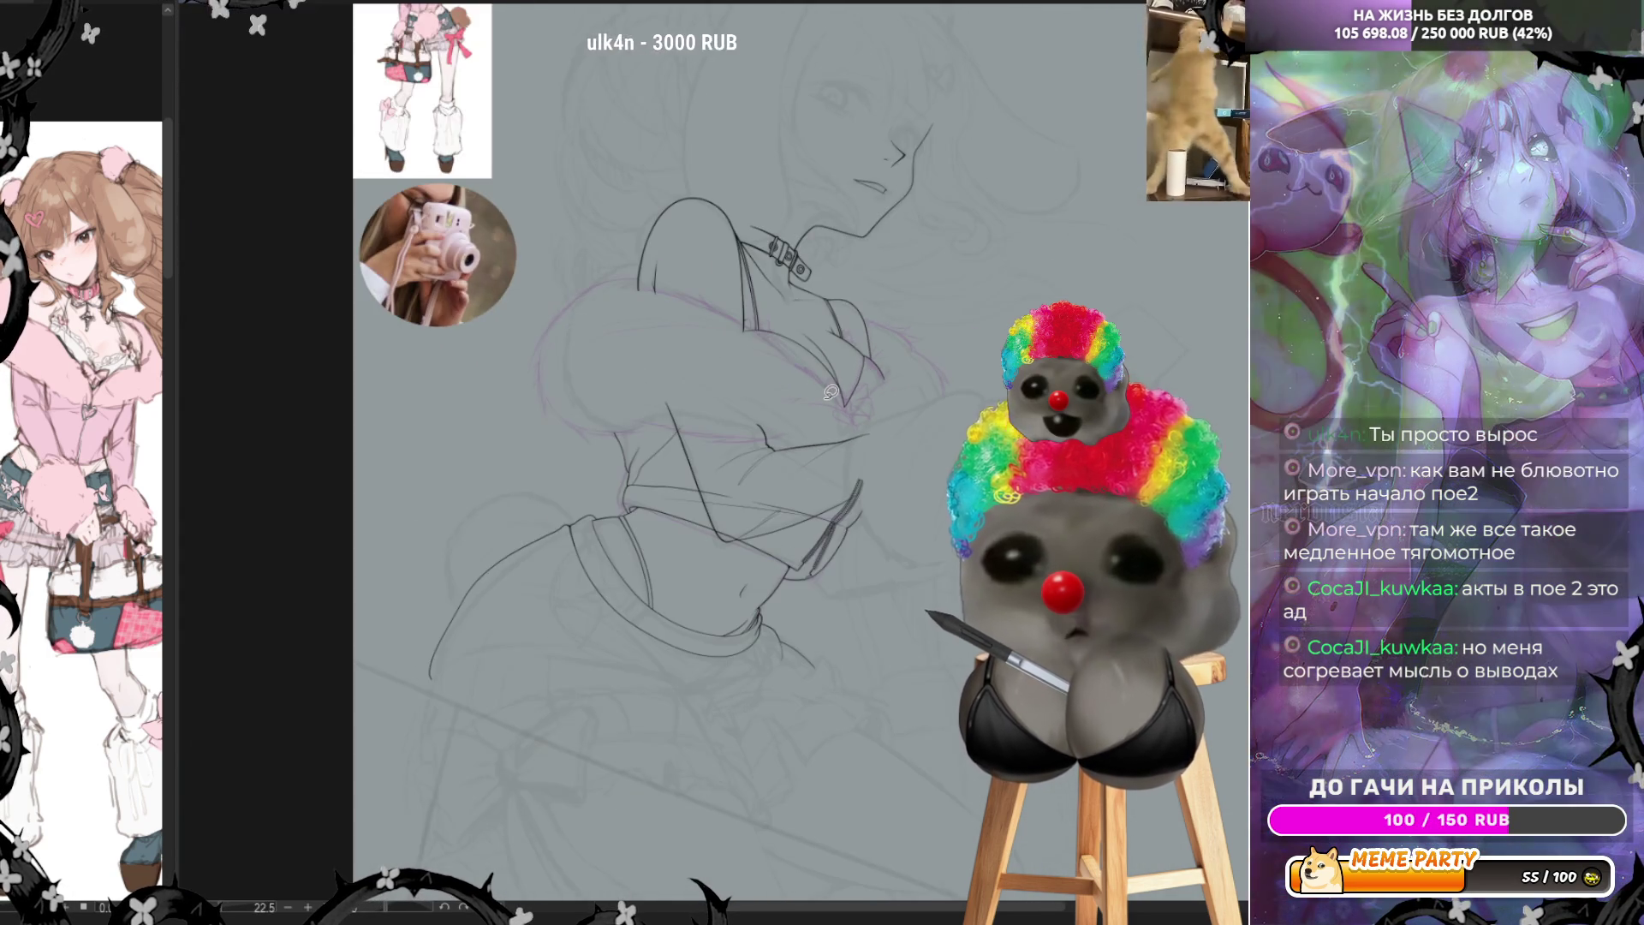
{"action": "scroll", "coordinate": [834, 598], "scroll_direction": "up", "scroll_amount": 5}
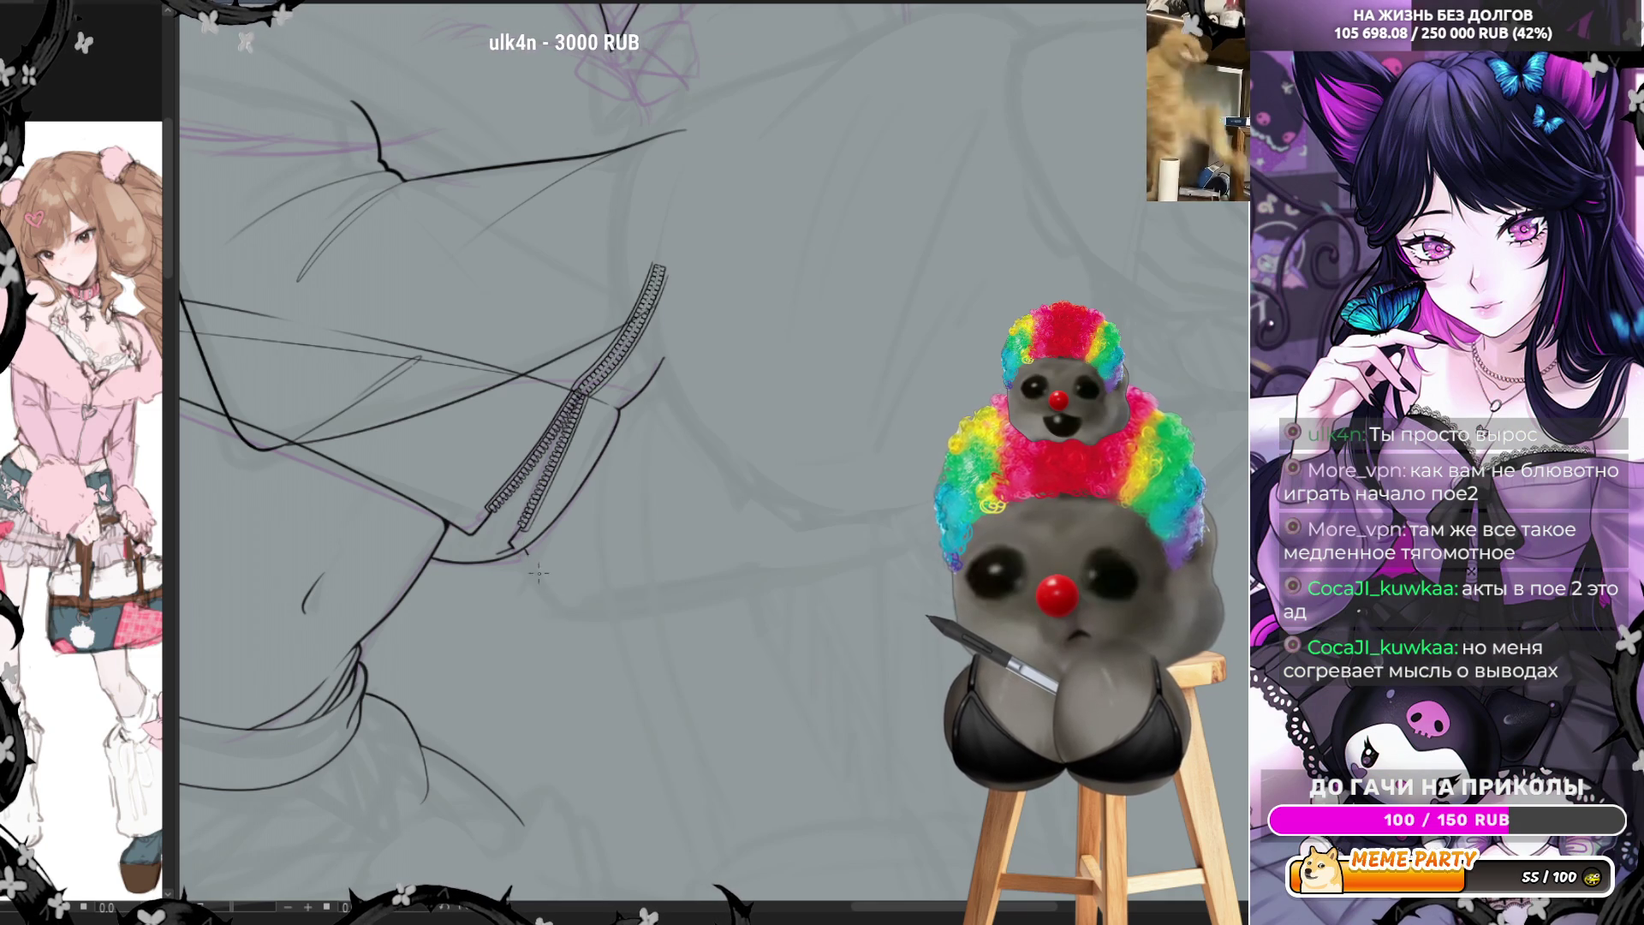
Replace the earlier strokes with one long line below the sleeve, then mirror the canvas
{"action": "left_click_drag", "start_coordinate": [630, 602], "coordinate": [750, 565]}
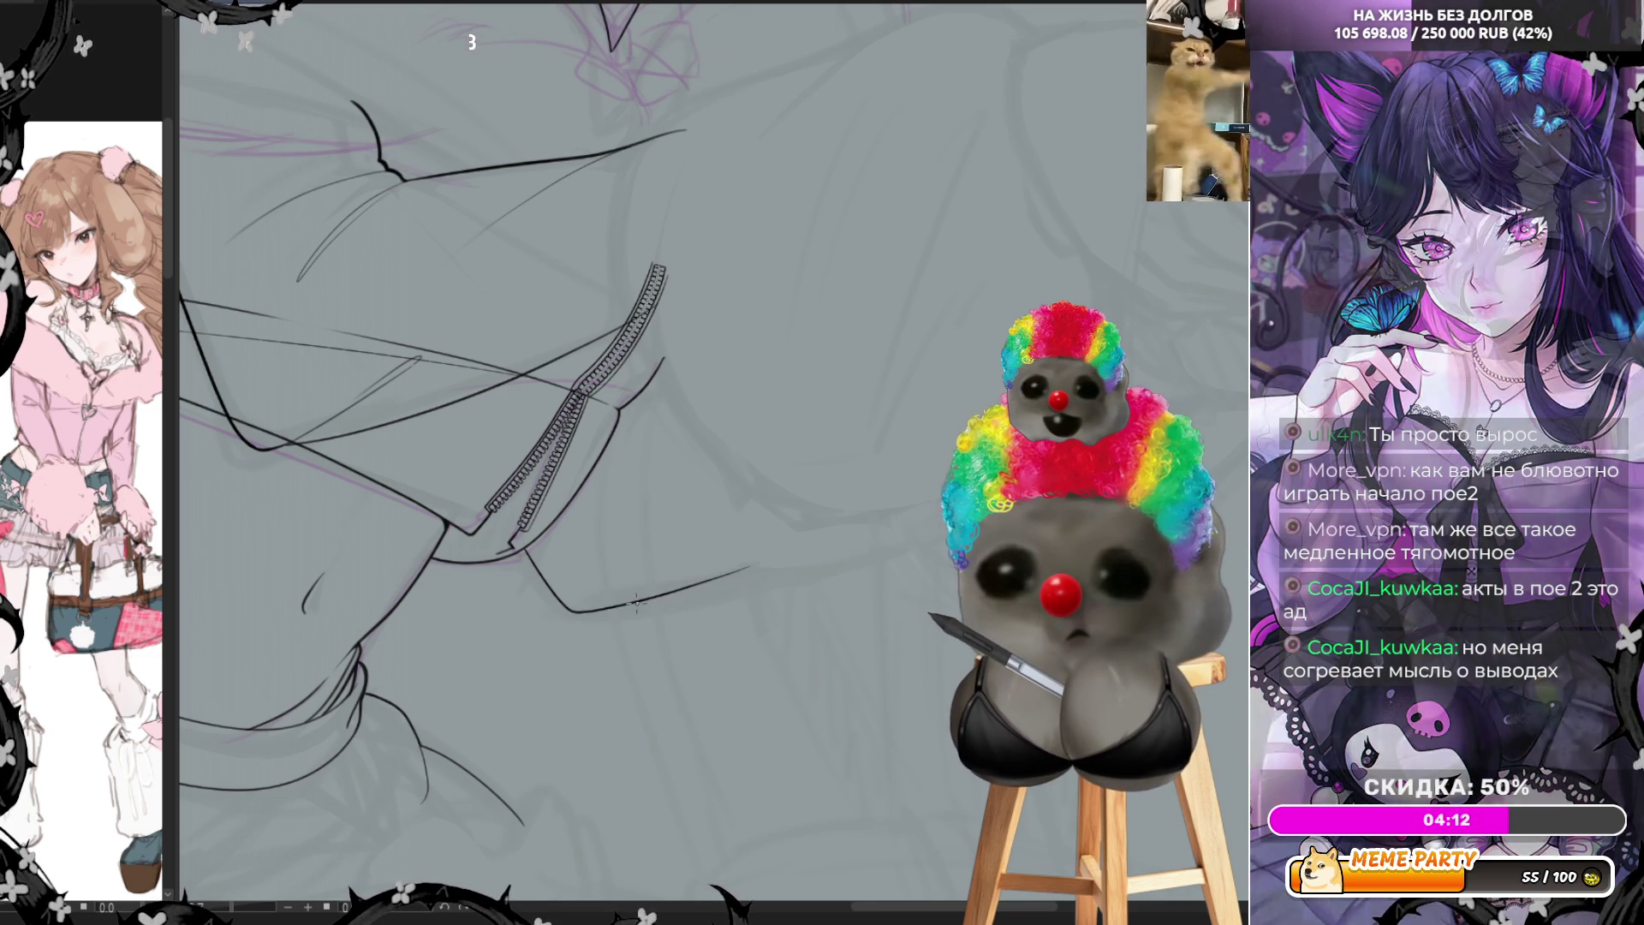
{"action": "key", "text": "ctrl+z"}
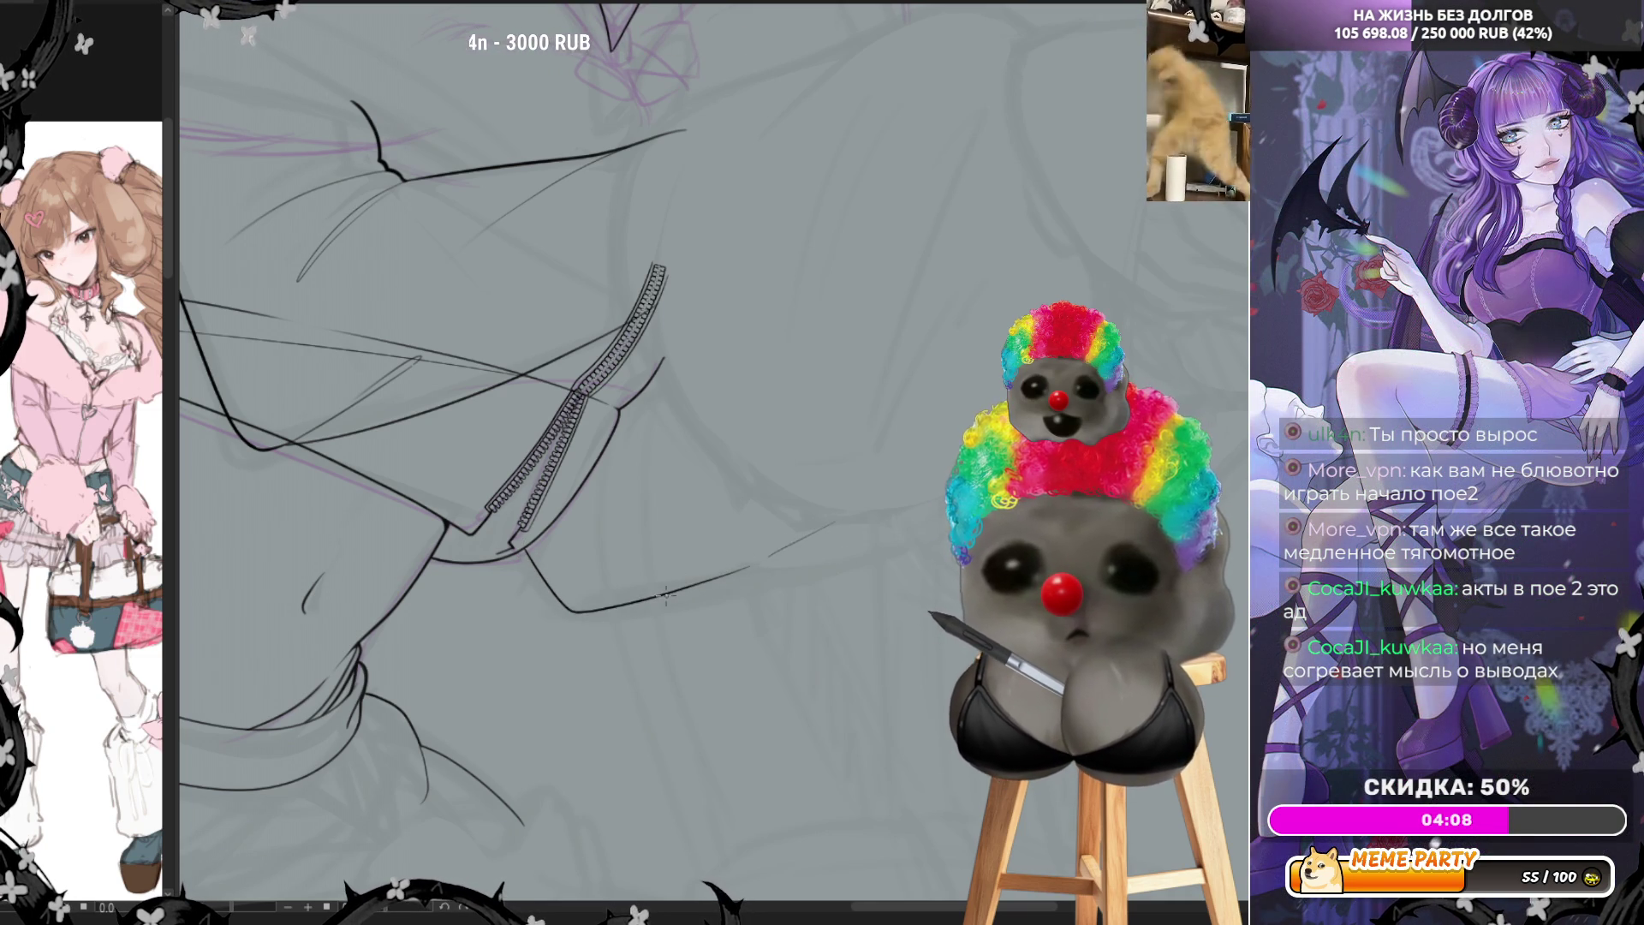
{"action": "key", "text": "ctrl+z"}
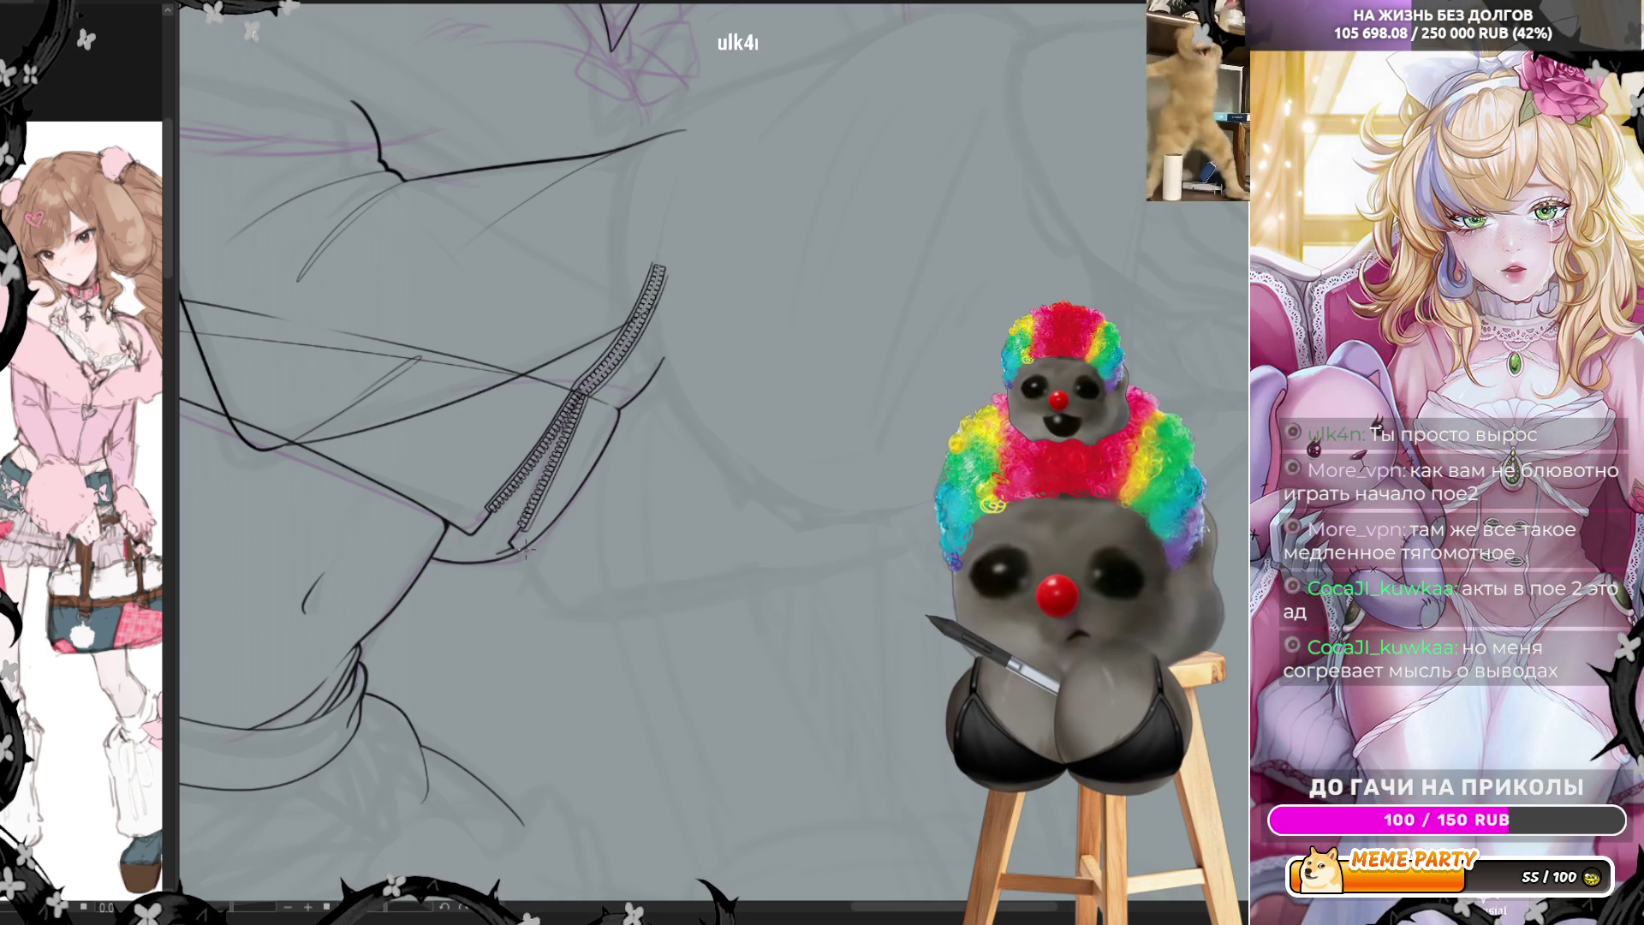
{"action": "left_click_drag", "start_coordinate": [580, 610], "coordinate": [951, 507]}
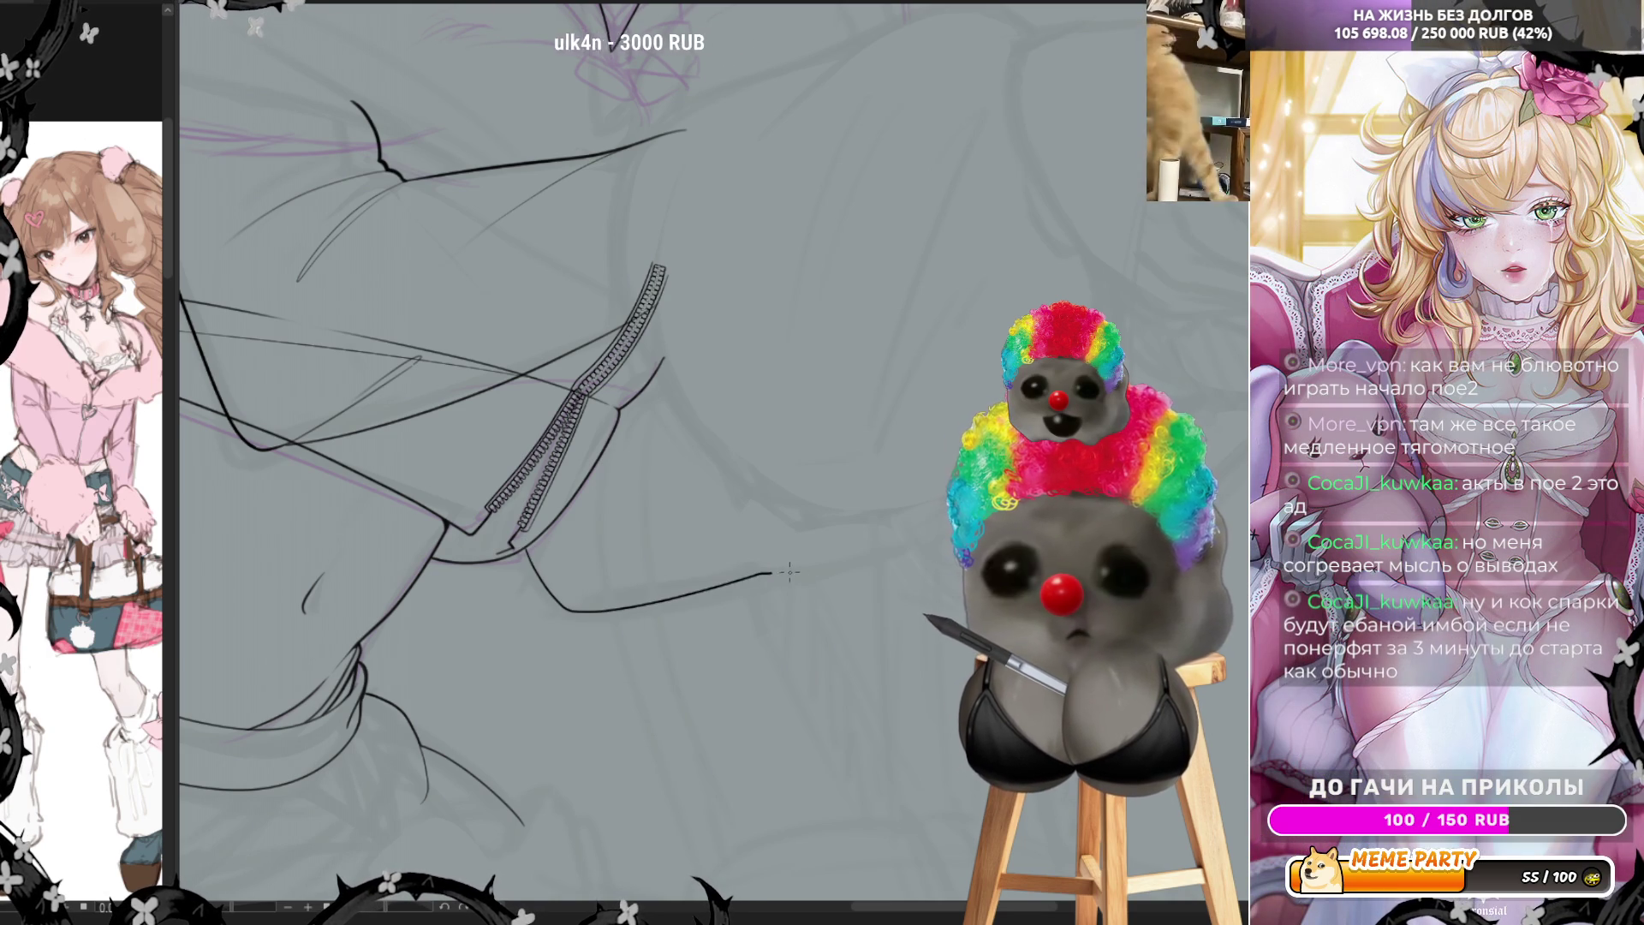
{"action": "key", "text": "h"}
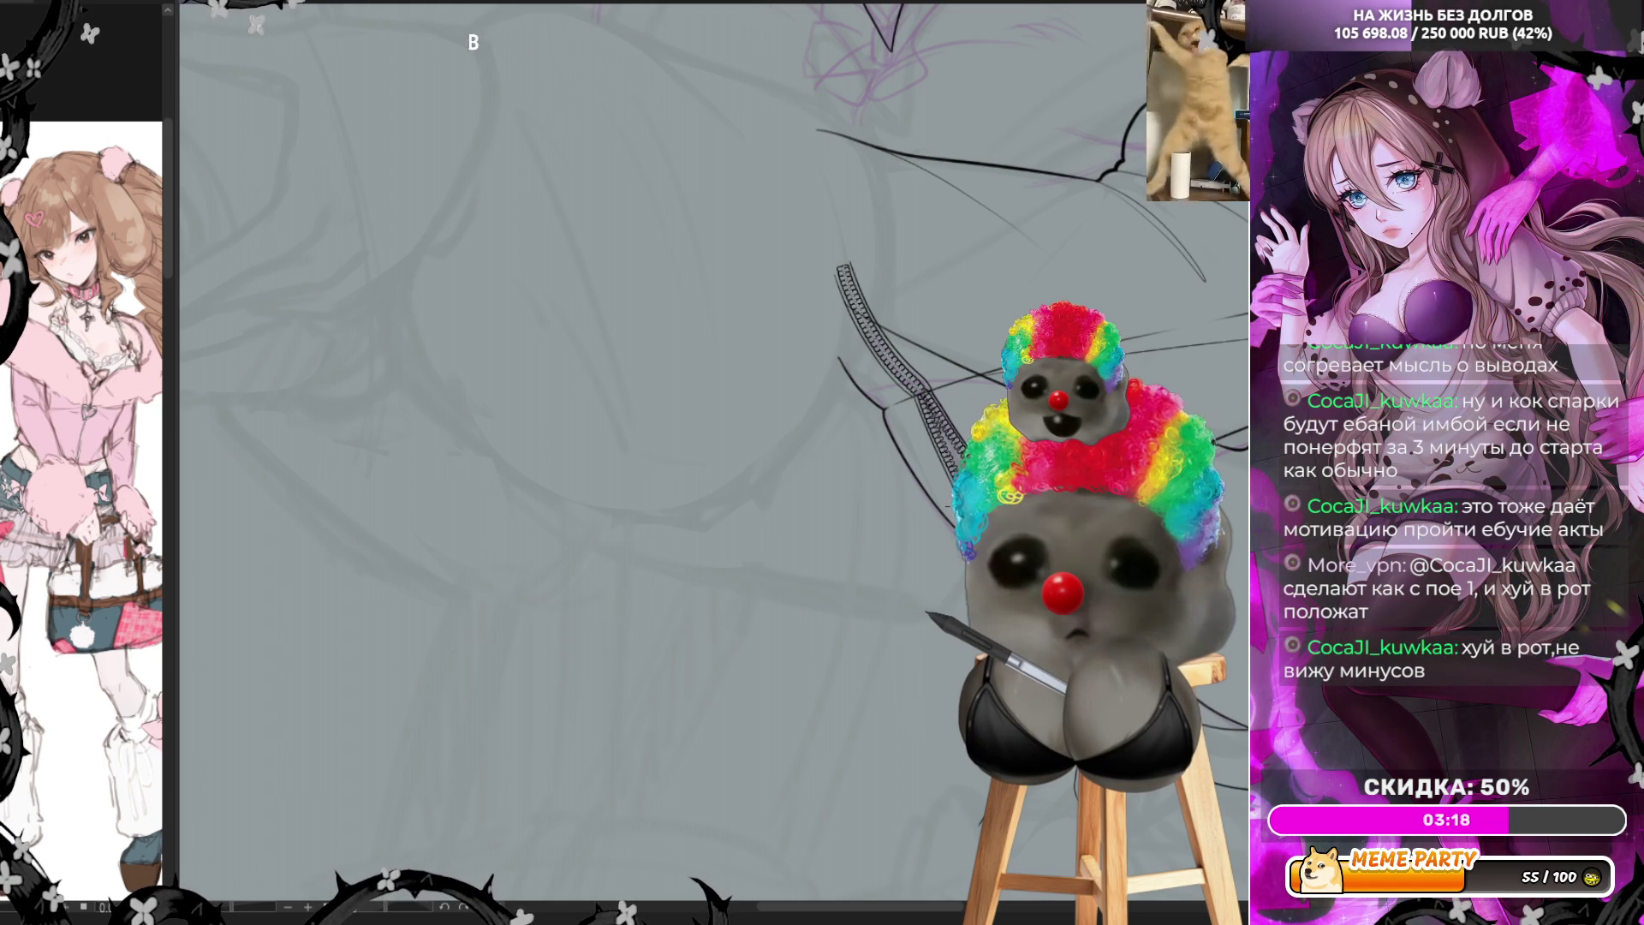
{"action": "scroll", "coordinate": [716, 415], "scroll_direction": "down", "scroll_amount": 2}
{"action": "scroll", "coordinate": [716, 415], "scroll_direction": "down", "scroll_amount": 1}
{"action": "scroll", "coordinate": [716, 415], "scroll_direction": "up", "scroll_amount": 1}
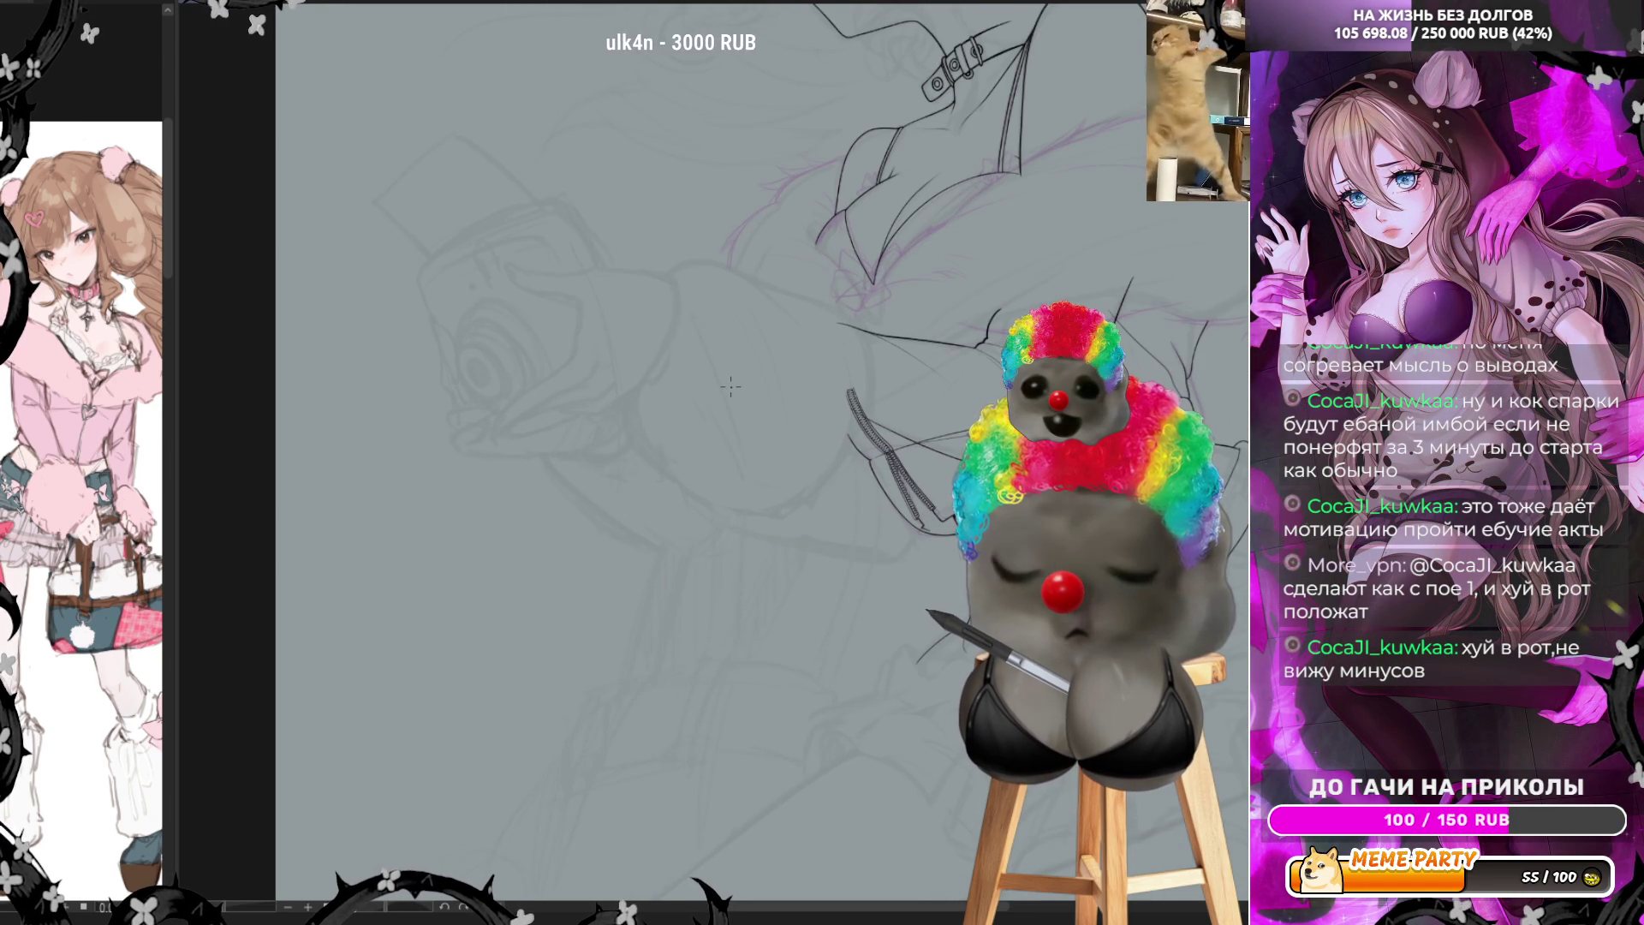
{"action": "scroll", "coordinate": [823, 384], "scroll_direction": "up", "scroll_amount": 1}
{"action": "scroll", "coordinate": [823, 382], "scroll_direction": "up", "scroll_amount": 1}
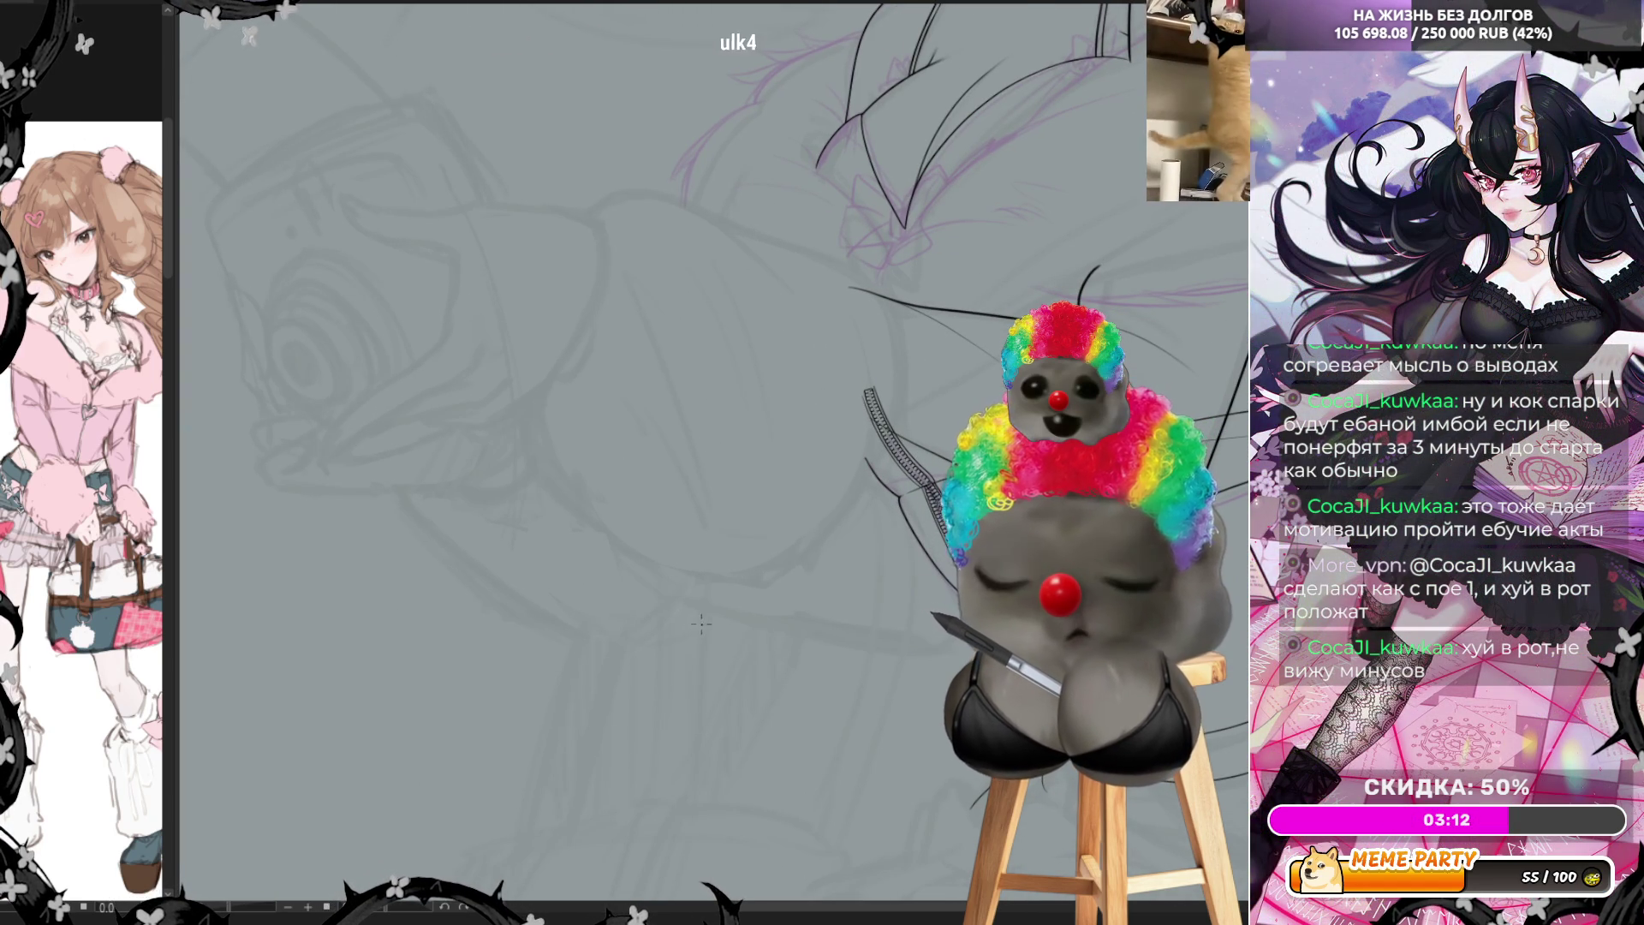
{"action": "left_click_drag", "start_coordinate": [678, 600], "coordinate": [899, 651]}
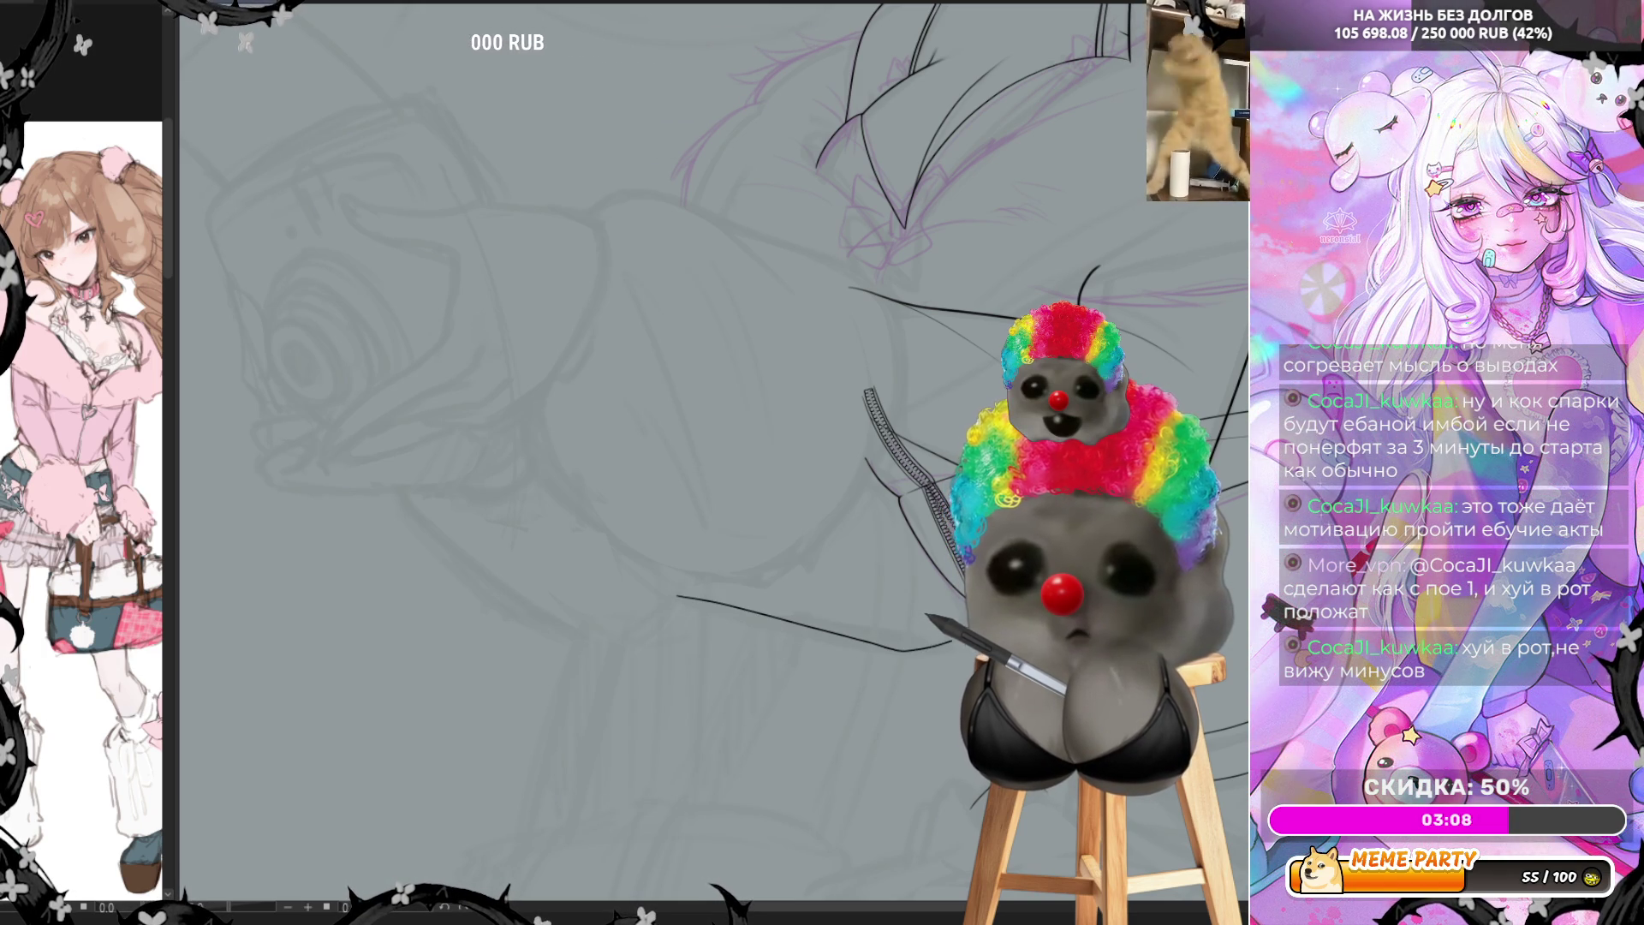
{"action": "key", "text": "ctrl+z"}
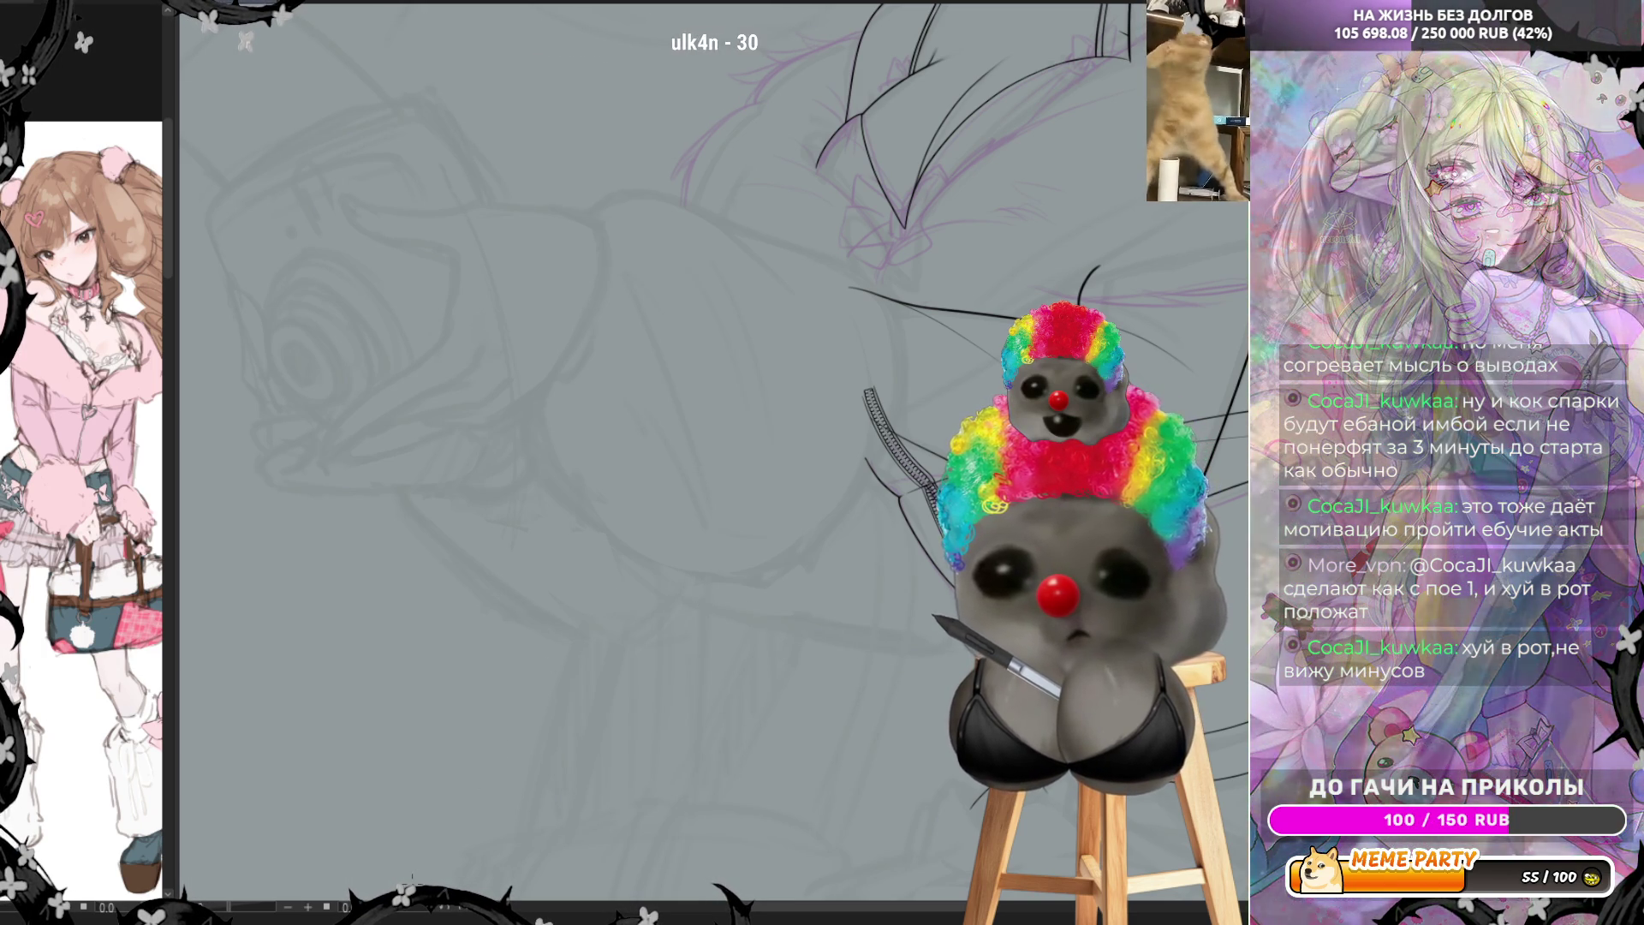
{"action": "left_click_drag", "start_coordinate": [899, 437], "coordinate": [694, 616]}
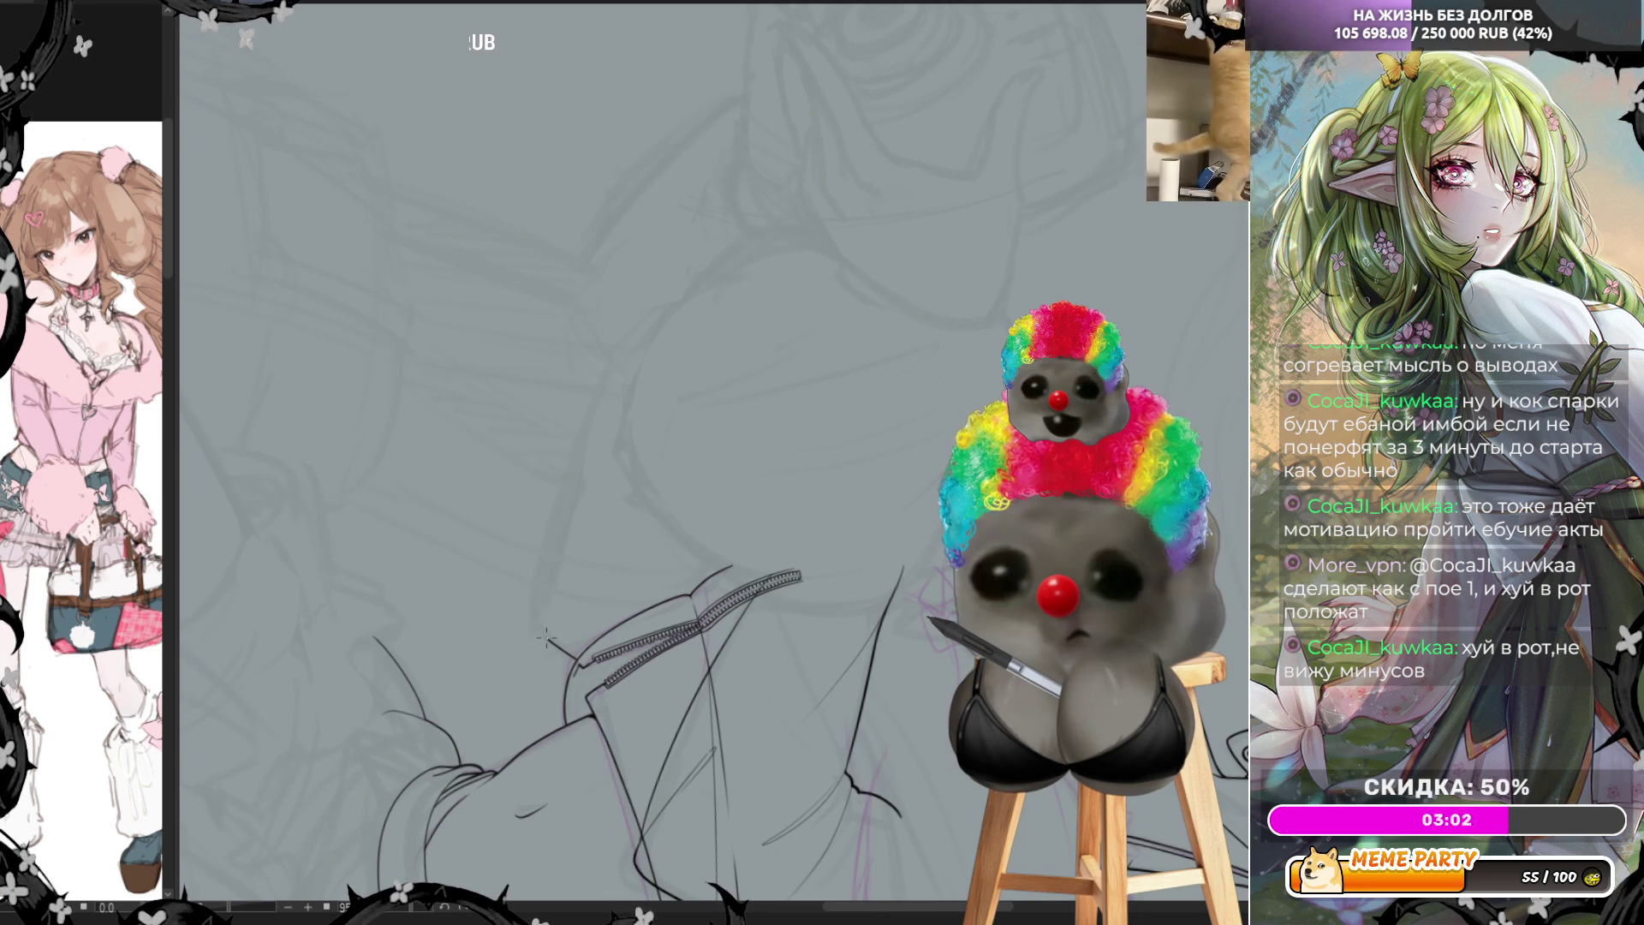
Attempt an upward line beneath the zipper, undo it, and flip the canvas to check
{"action": "left_click_drag", "start_coordinate": [545, 638], "coordinate": [572, 495]}
{"action": "key", "text": "ctrl+z"}
{"action": "mouse_move", "coordinate": [571, 649]}
{"action": "left_mouse_down"}
{"action": "mouse_move", "coordinate": [546, 566]}
{"action": "mouse_move", "coordinate": [627, 364]}
{"action": "left_mouse_up"}
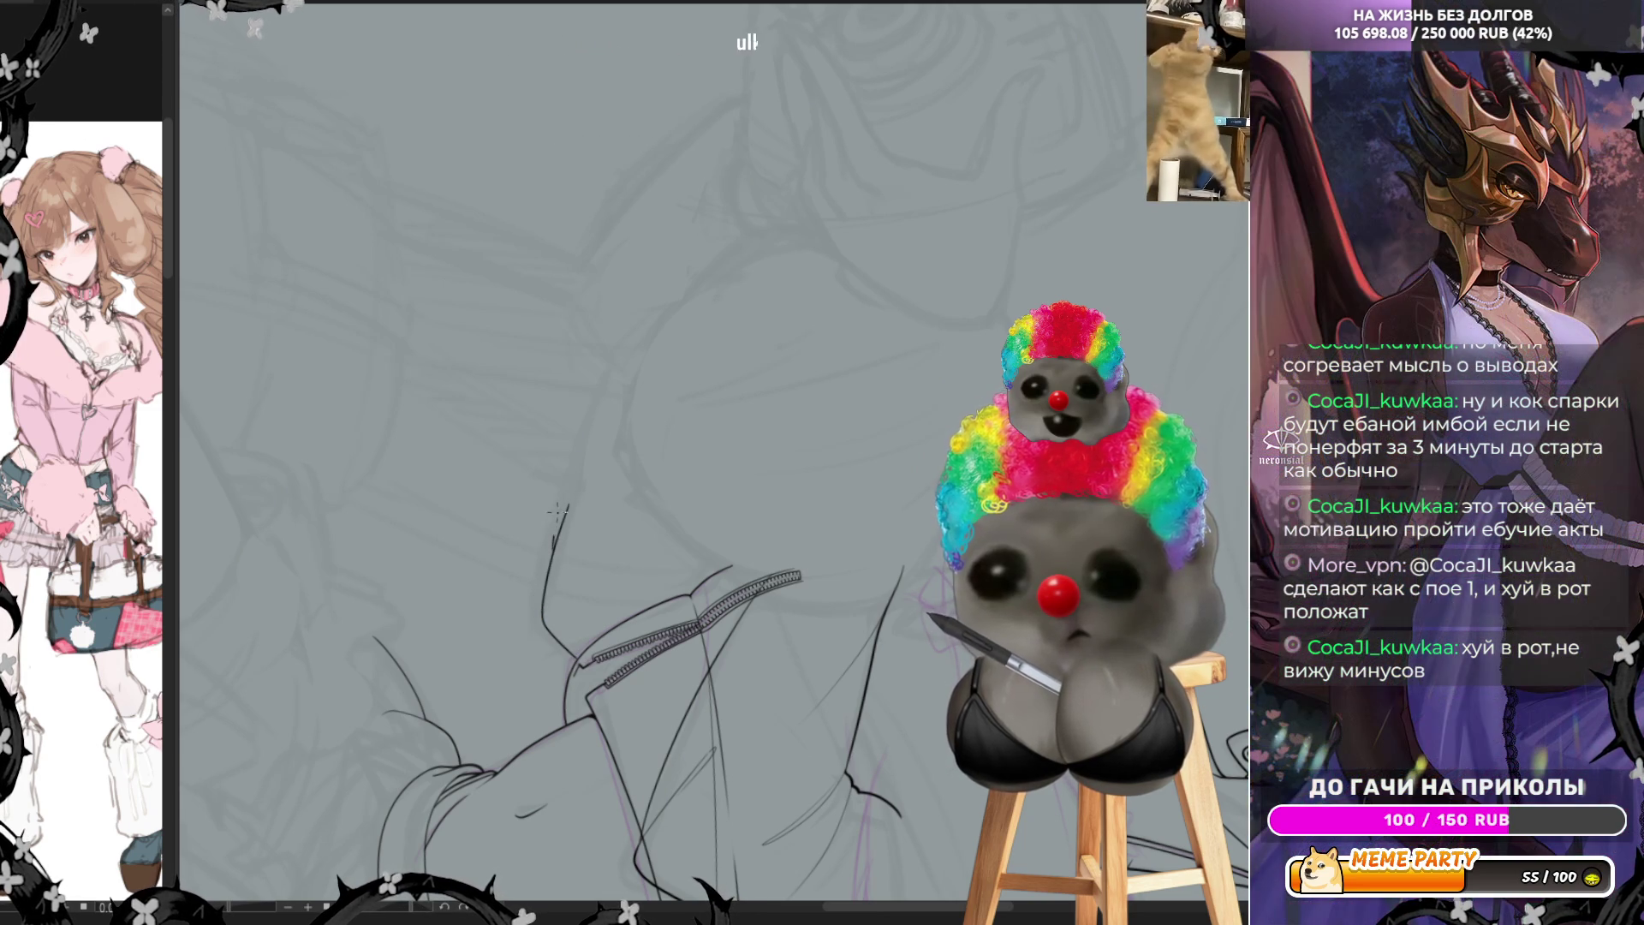
{"action": "key", "text": "ctrl+z"}
{"action": "key", "text": "ctrl+z"}
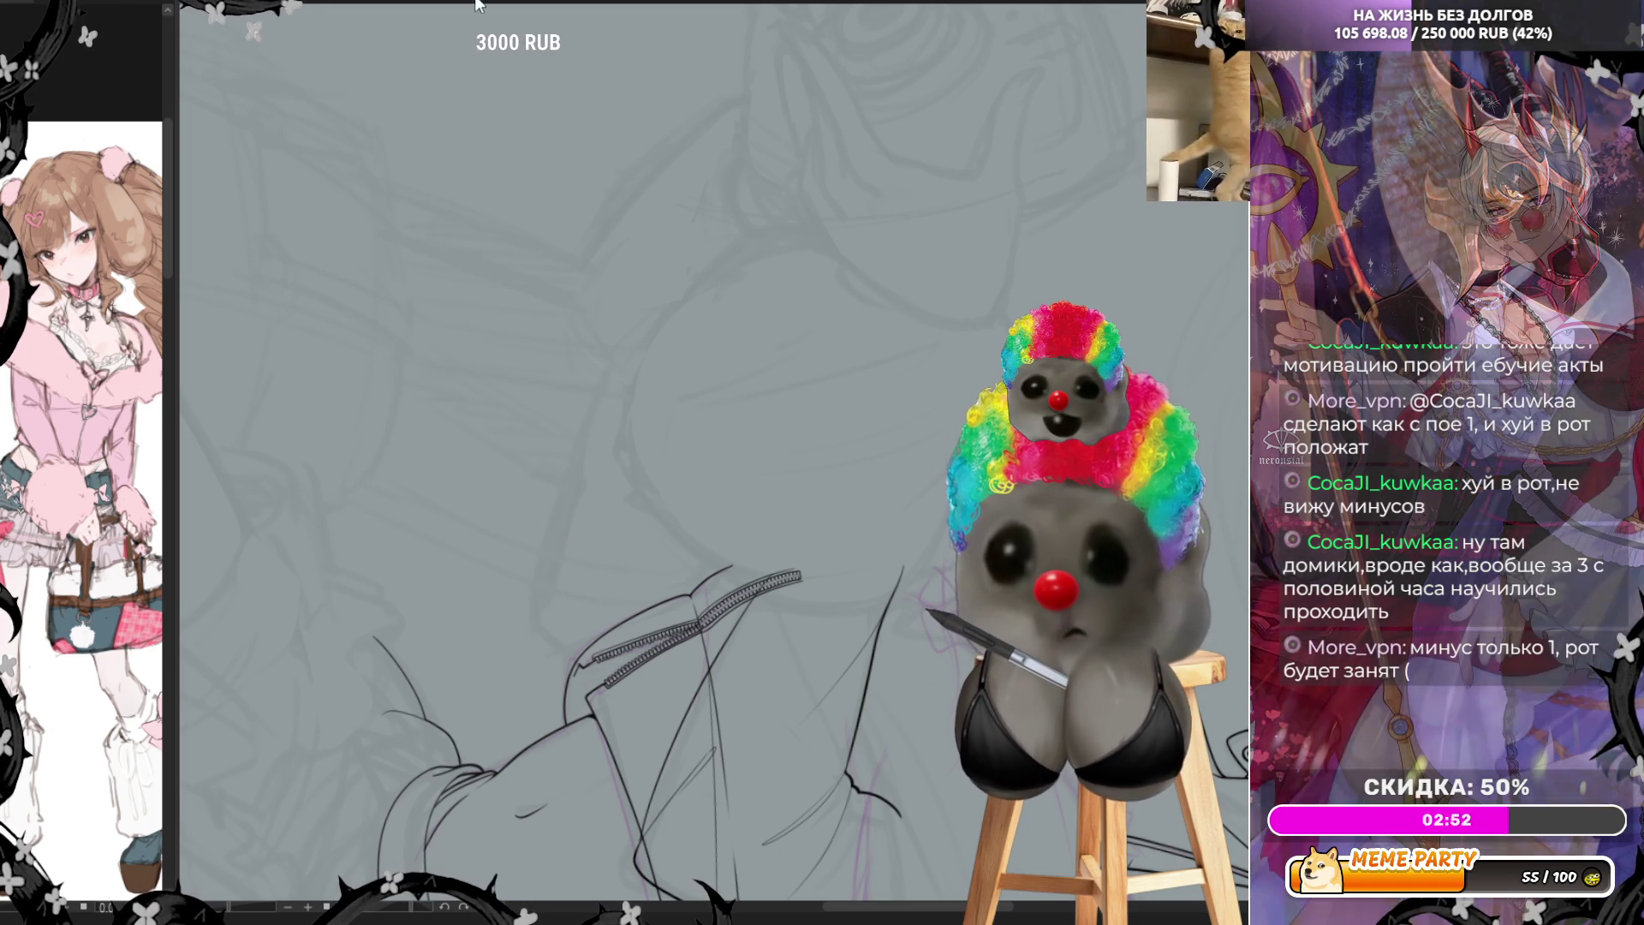
{"action": "key", "text": "h"}
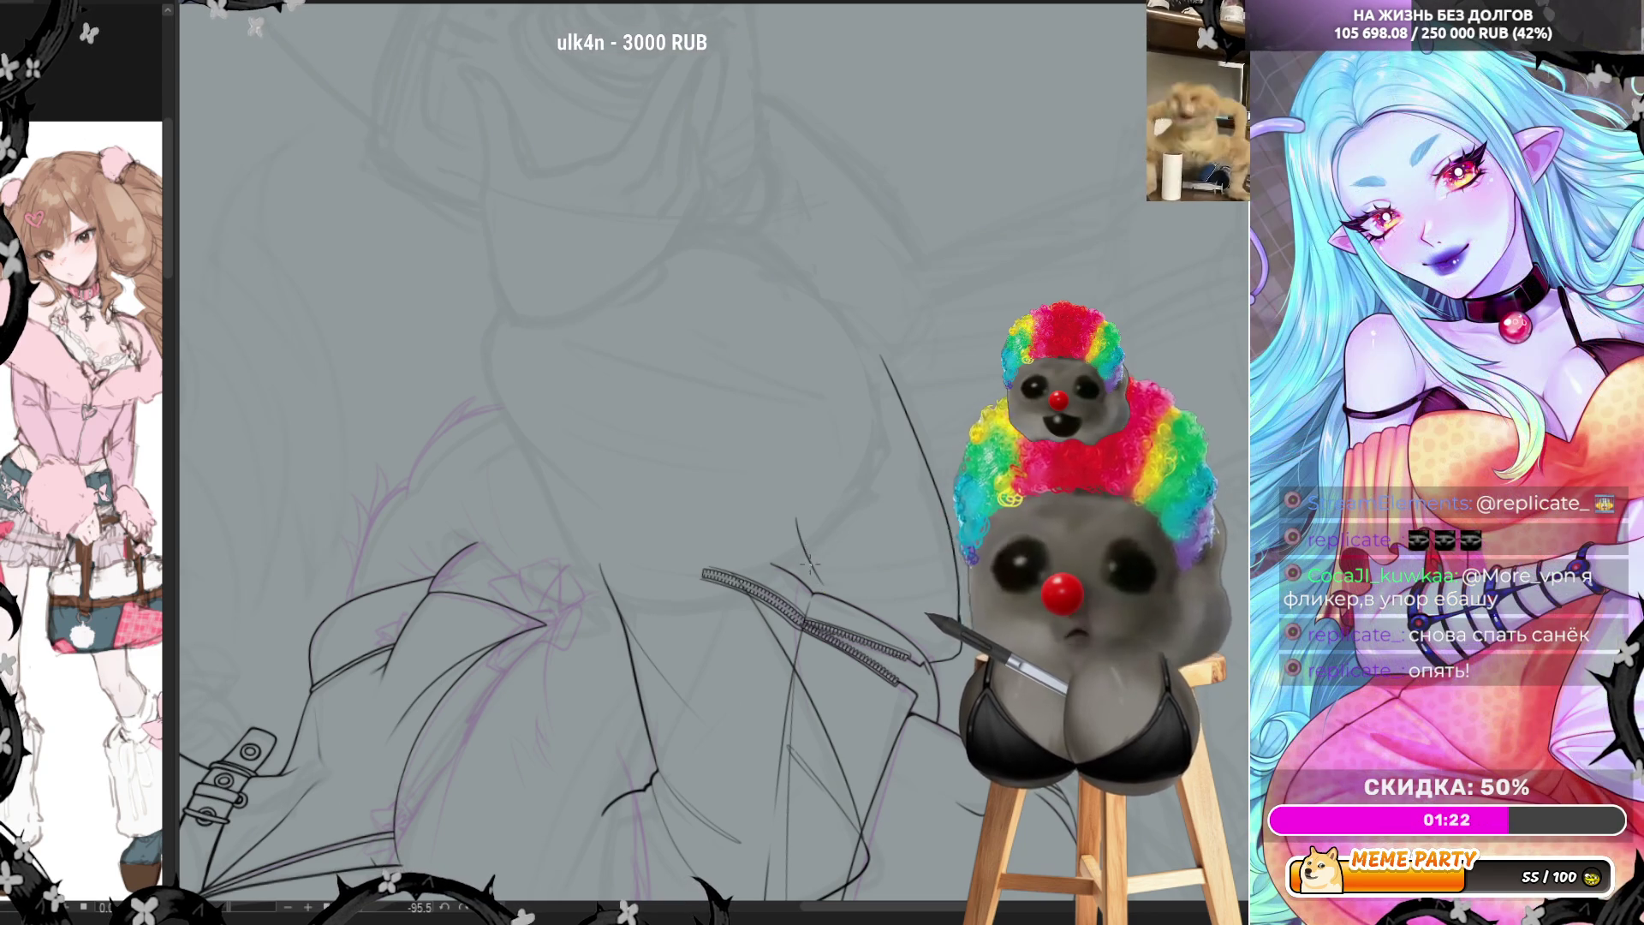
Ink a short line on the jacket beside the zipper and mirror the canvas view
{"action": "left_click_drag", "start_coordinate": [795, 510], "coordinate": [809, 557]}
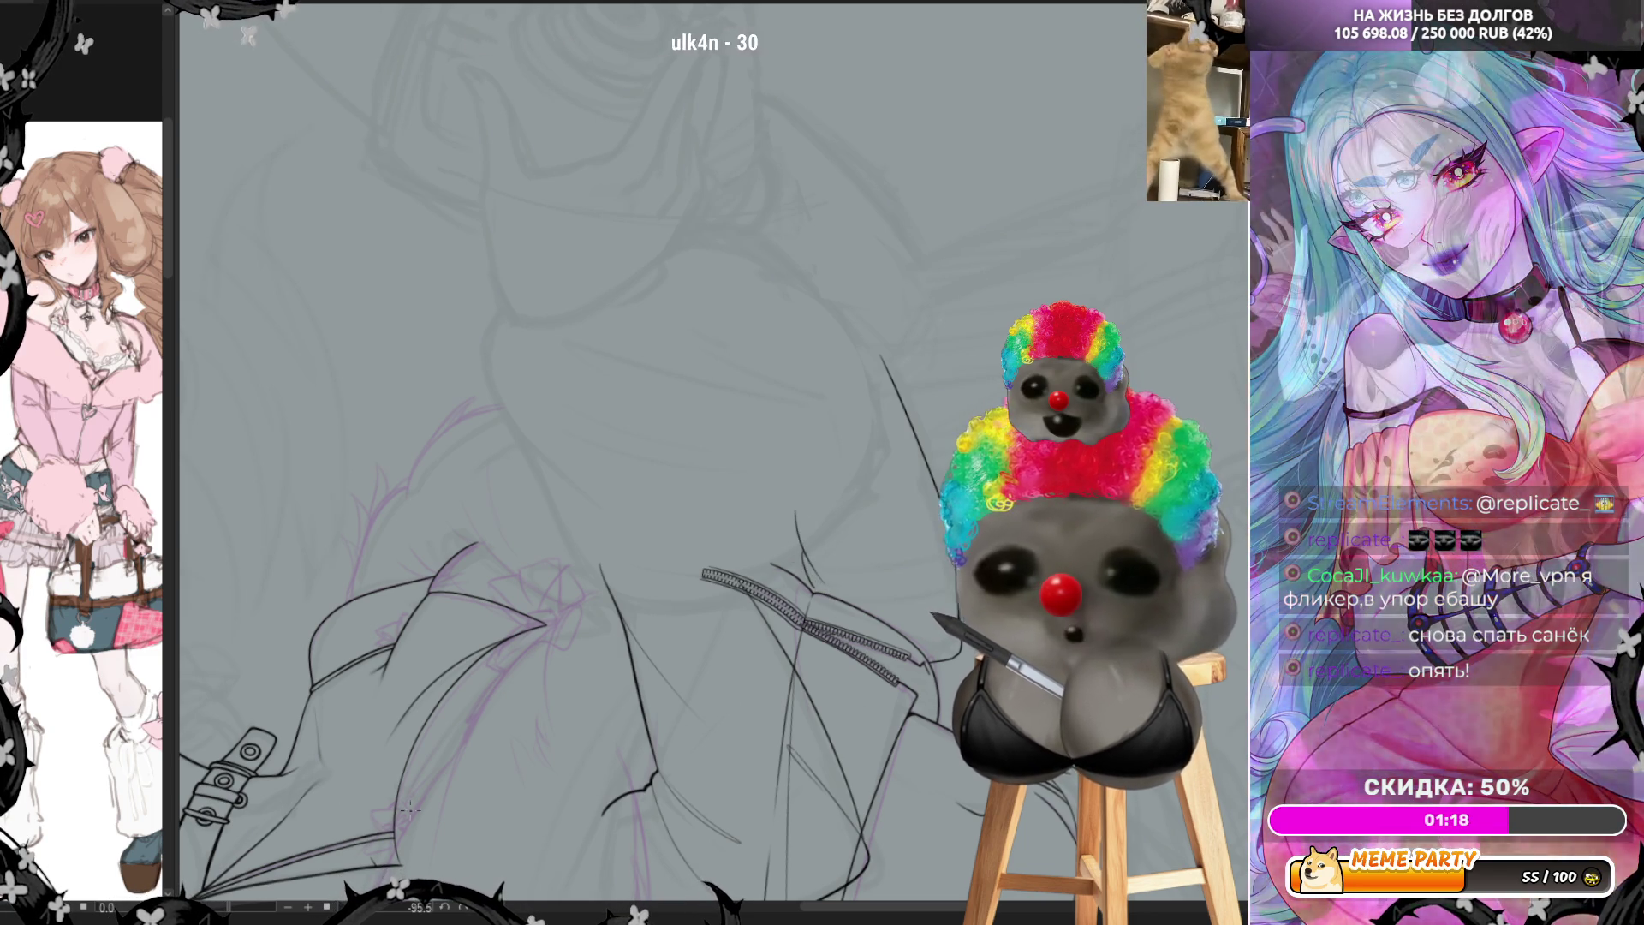
{"action": "key", "text": "h"}
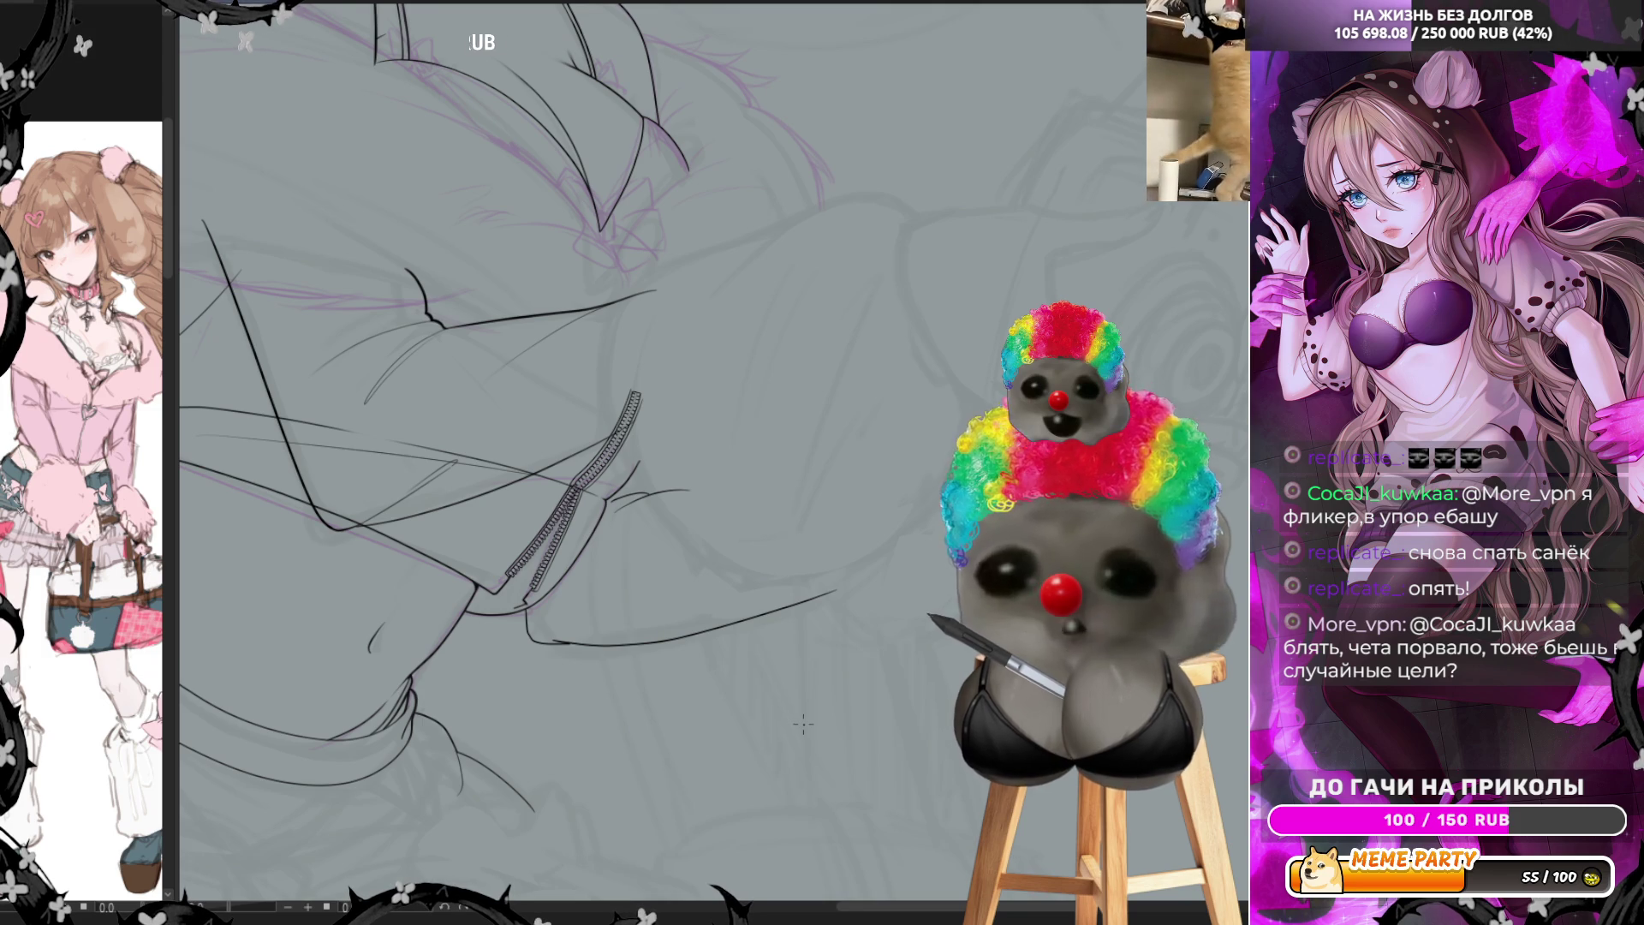
{"action": "scroll", "coordinate": [801, 725], "scroll_direction": "up", "scroll_amount": 3}
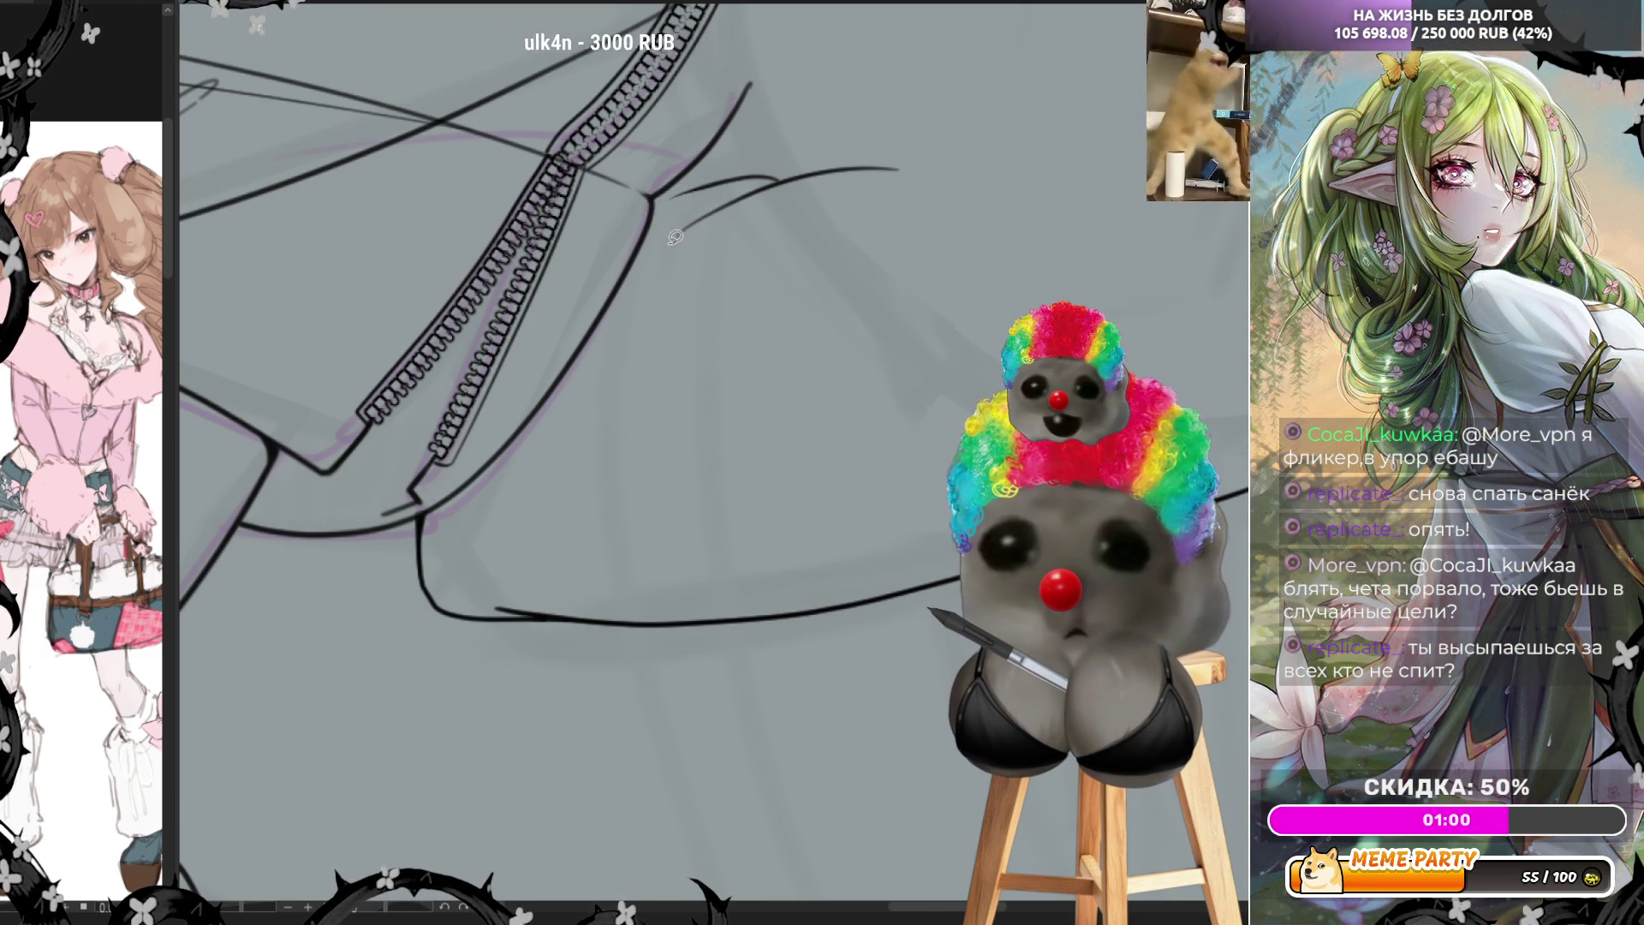
Redraw the faint stroke beside the top of the zipper as a firm dark line
{"action": "left_click_drag", "start_coordinate": [732, 200], "coordinate": [791, 176]}
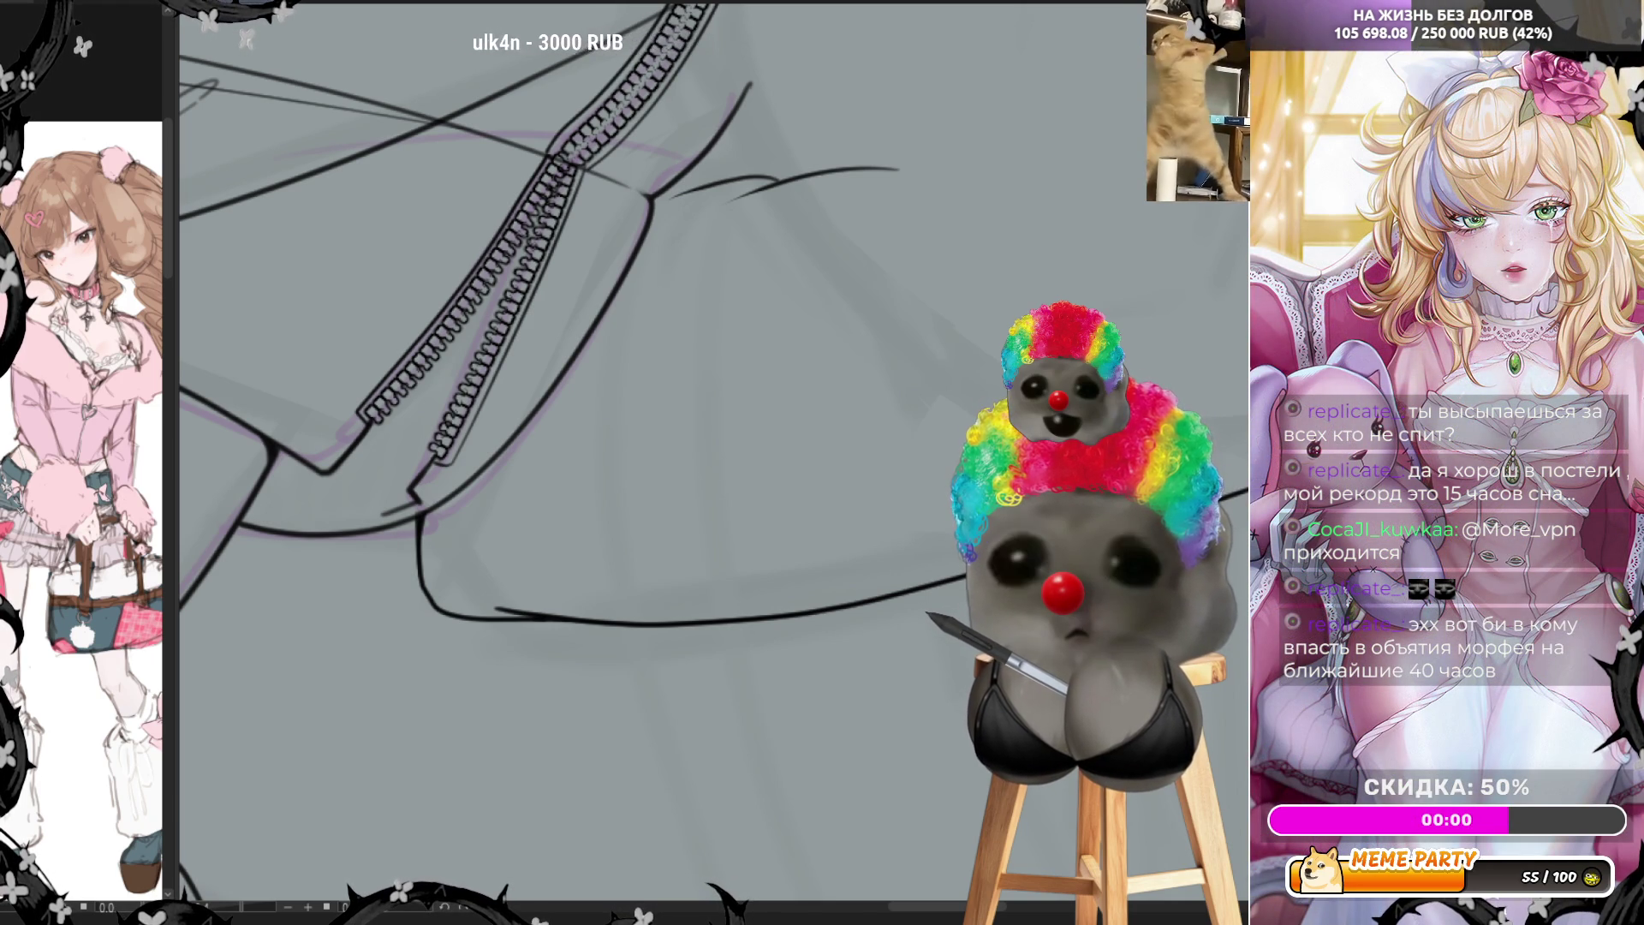
{"action": "scroll", "coordinate": [859, 478], "scroll_direction": "down", "scroll_amount": 3}
{"action": "scroll", "coordinate": [562, 450], "scroll_direction": "down", "scroll_amount": 3}
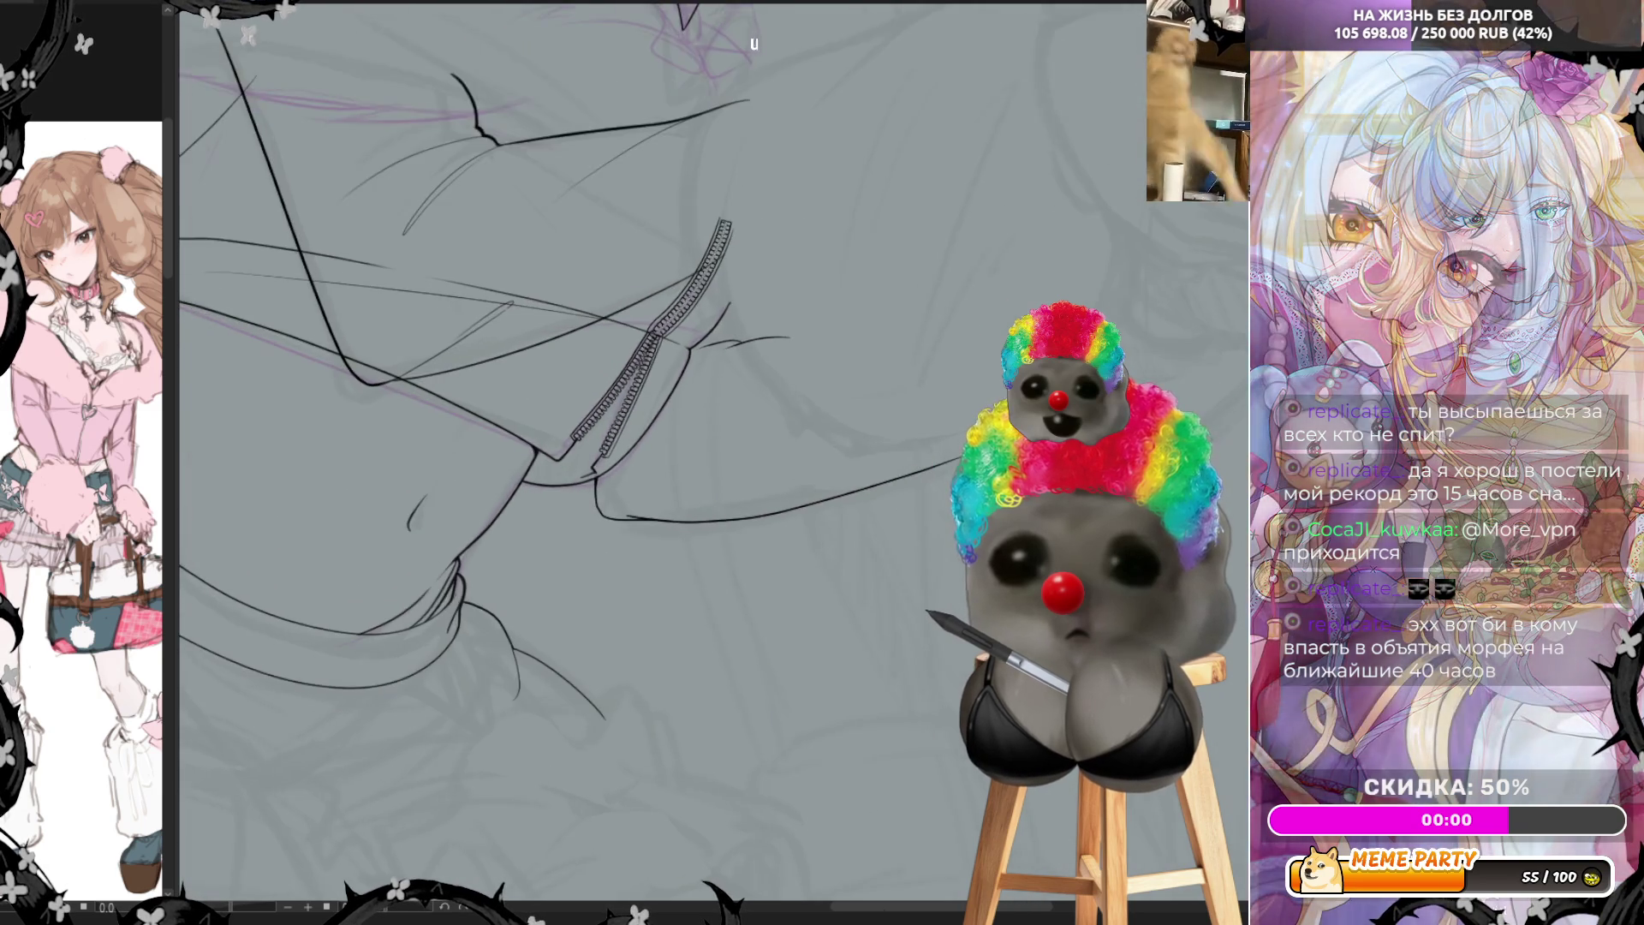
{"action": "scroll", "coordinate": [561, 450], "scroll_direction": "down", "scroll_amount": 3}
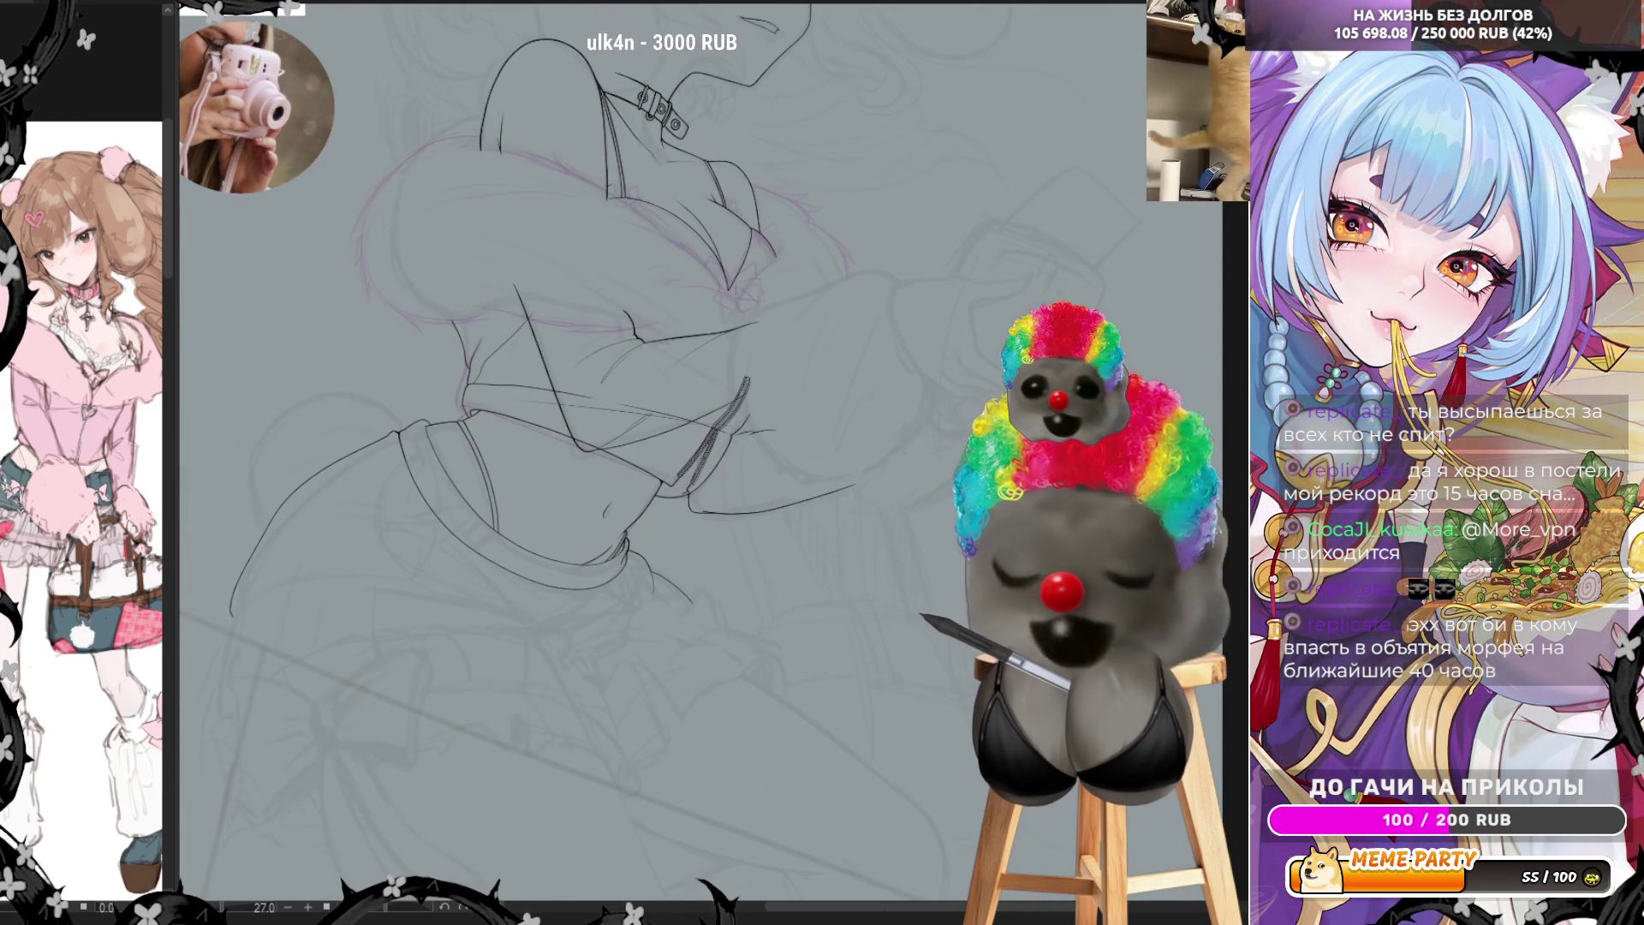
{"action": "scroll", "coordinate": [515, 476], "scroll_direction": "up", "scroll_amount": 2}
{"action": "scroll", "coordinate": [540, 451], "scroll_direction": "up", "scroll_amount": 2}
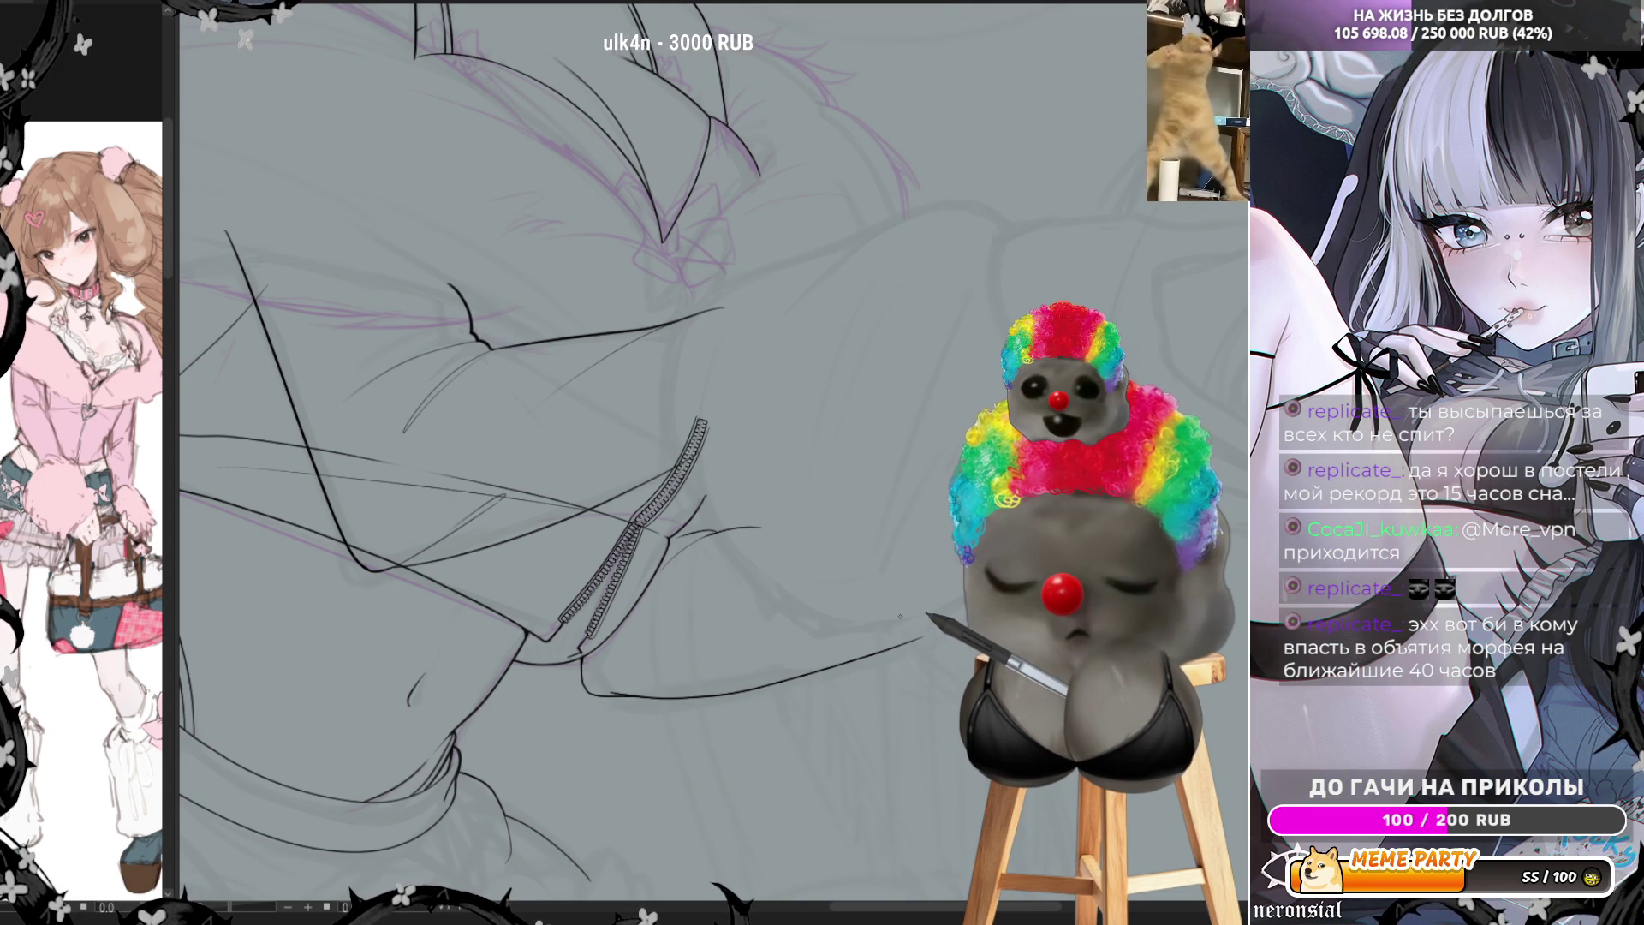
{"action": "scroll", "coordinate": [1213, 336], "scroll_direction": "down", "scroll_amount": 3}
{"action": "scroll", "coordinate": [1212, 338], "scroll_direction": "up", "scroll_amount": 2}
{"action": "scroll", "coordinate": [1212, 337], "scroll_direction": "up", "scroll_amount": 2}
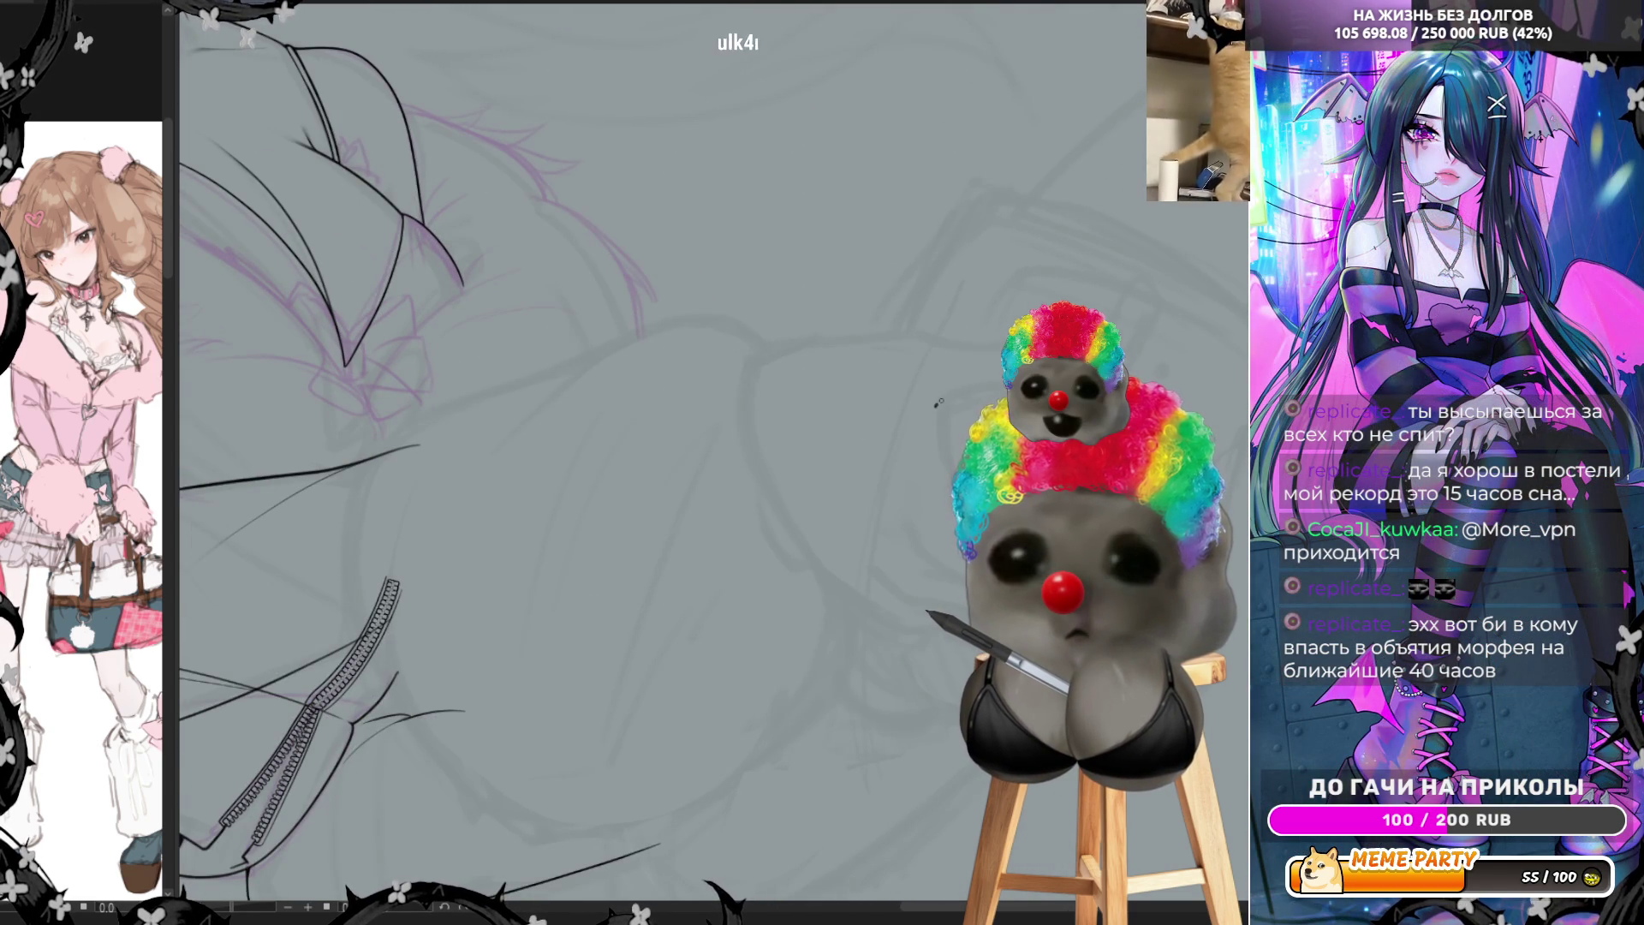
Ink the first short finger stroke over the hand sketch and mirror the view to check it
{"action": "left_click_drag", "start_coordinate": [934, 413], "coordinate": [976, 392]}
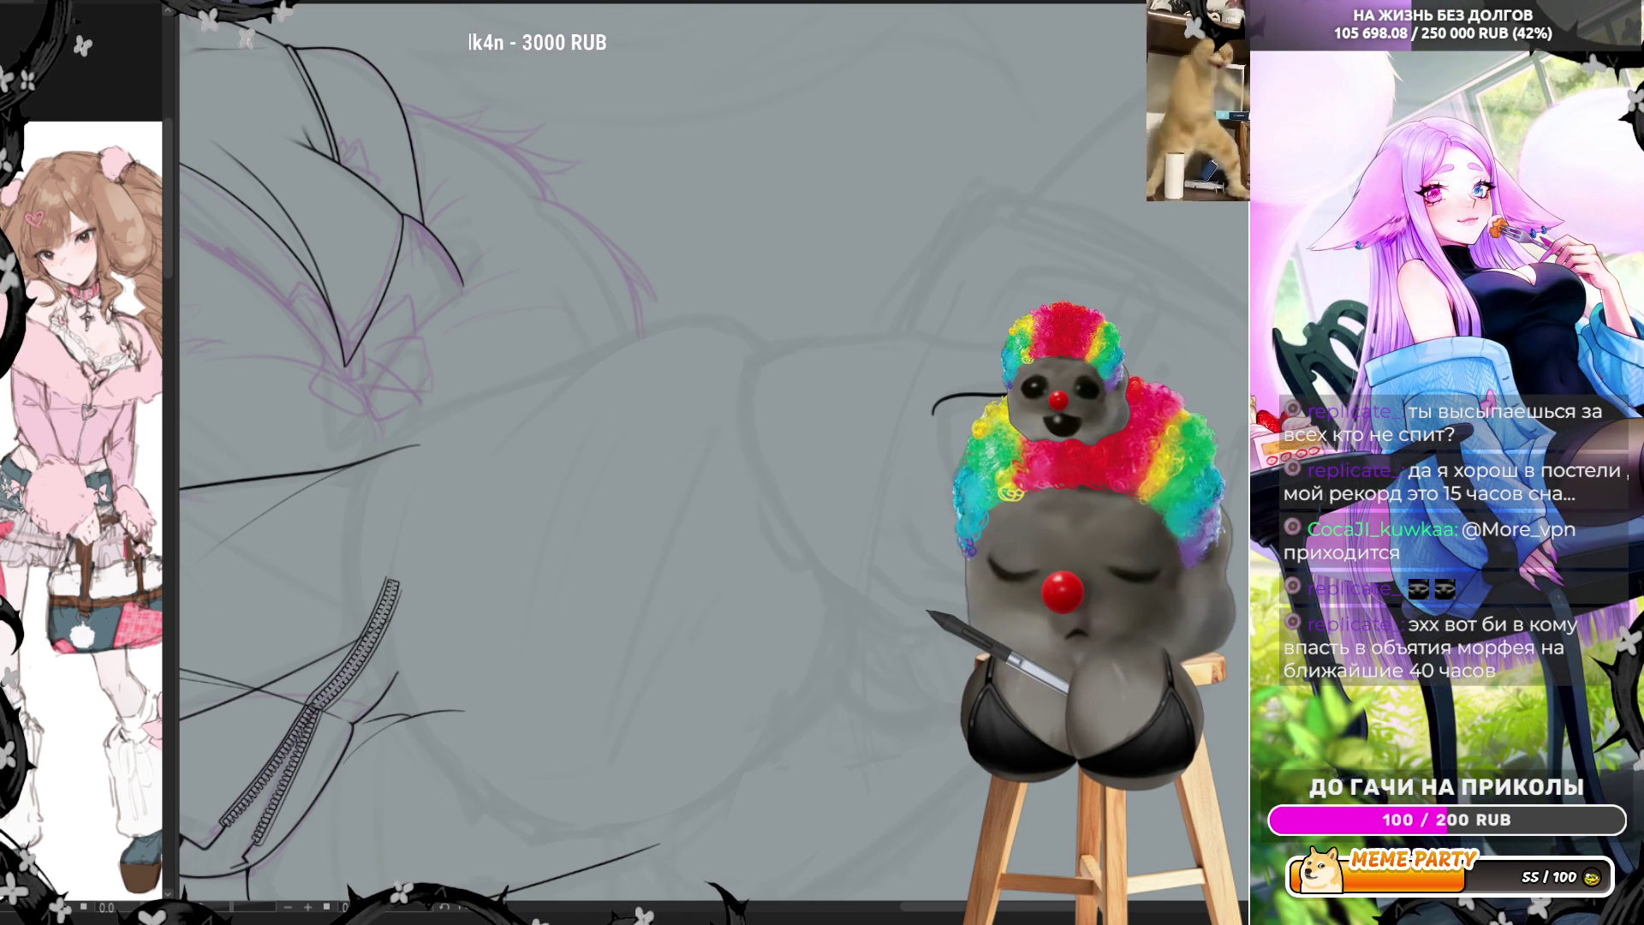
{"action": "key", "text": "m"}
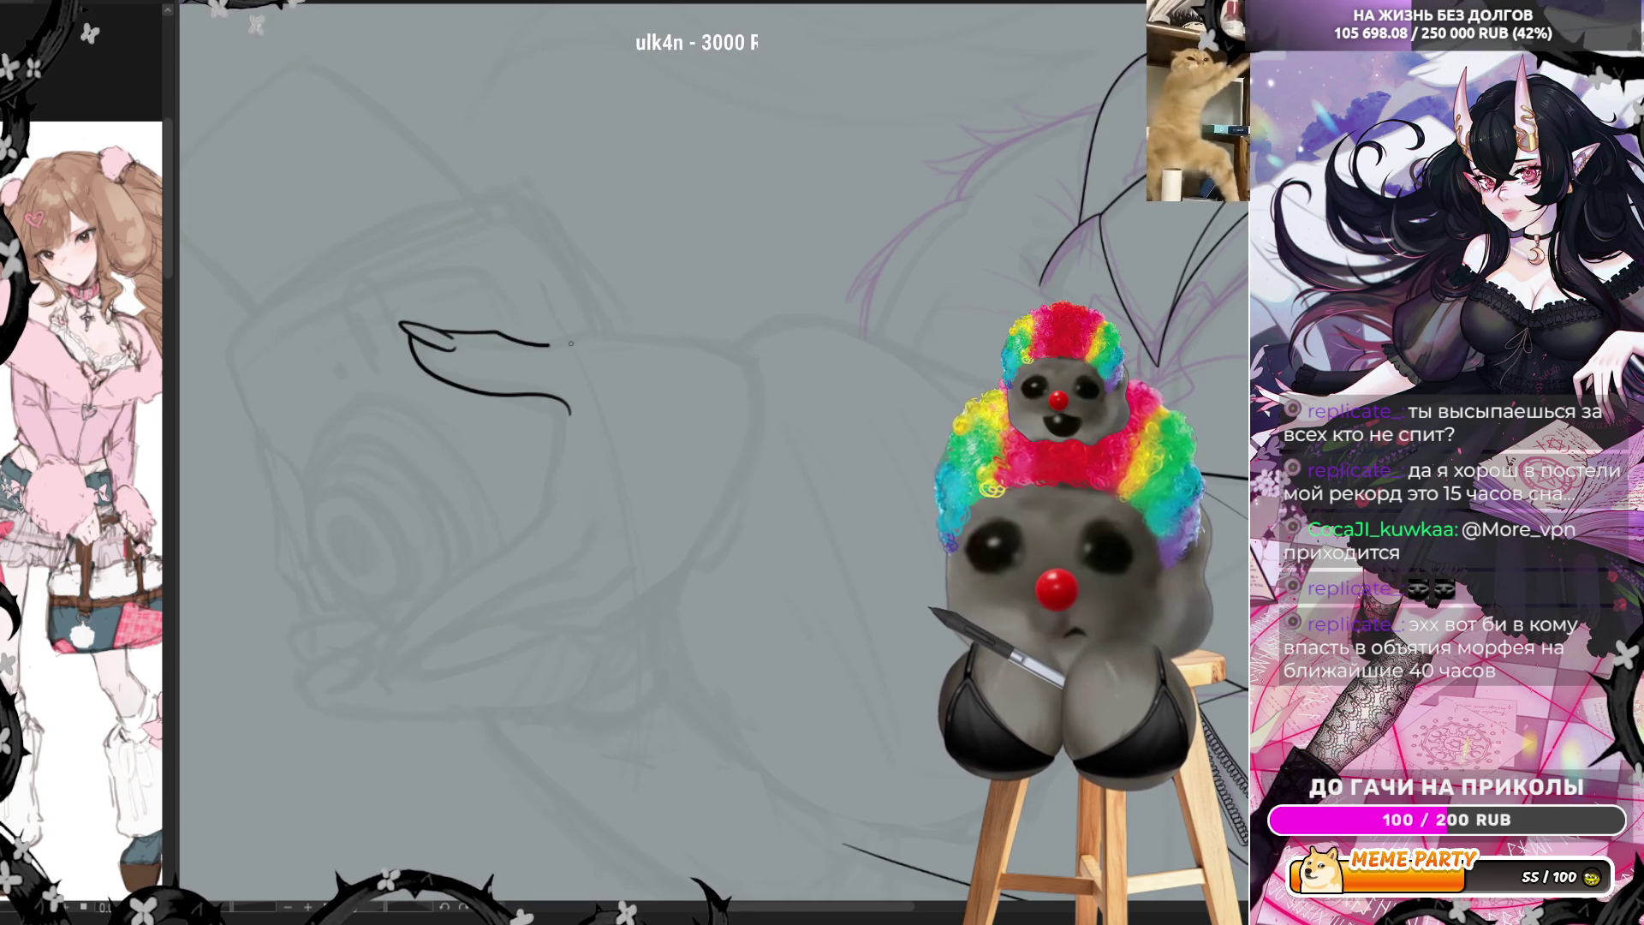
Undo the finger's upper edge twice and redraw it as one long stroke from the fingertip
{"action": "key", "text": "ctrl+z"}
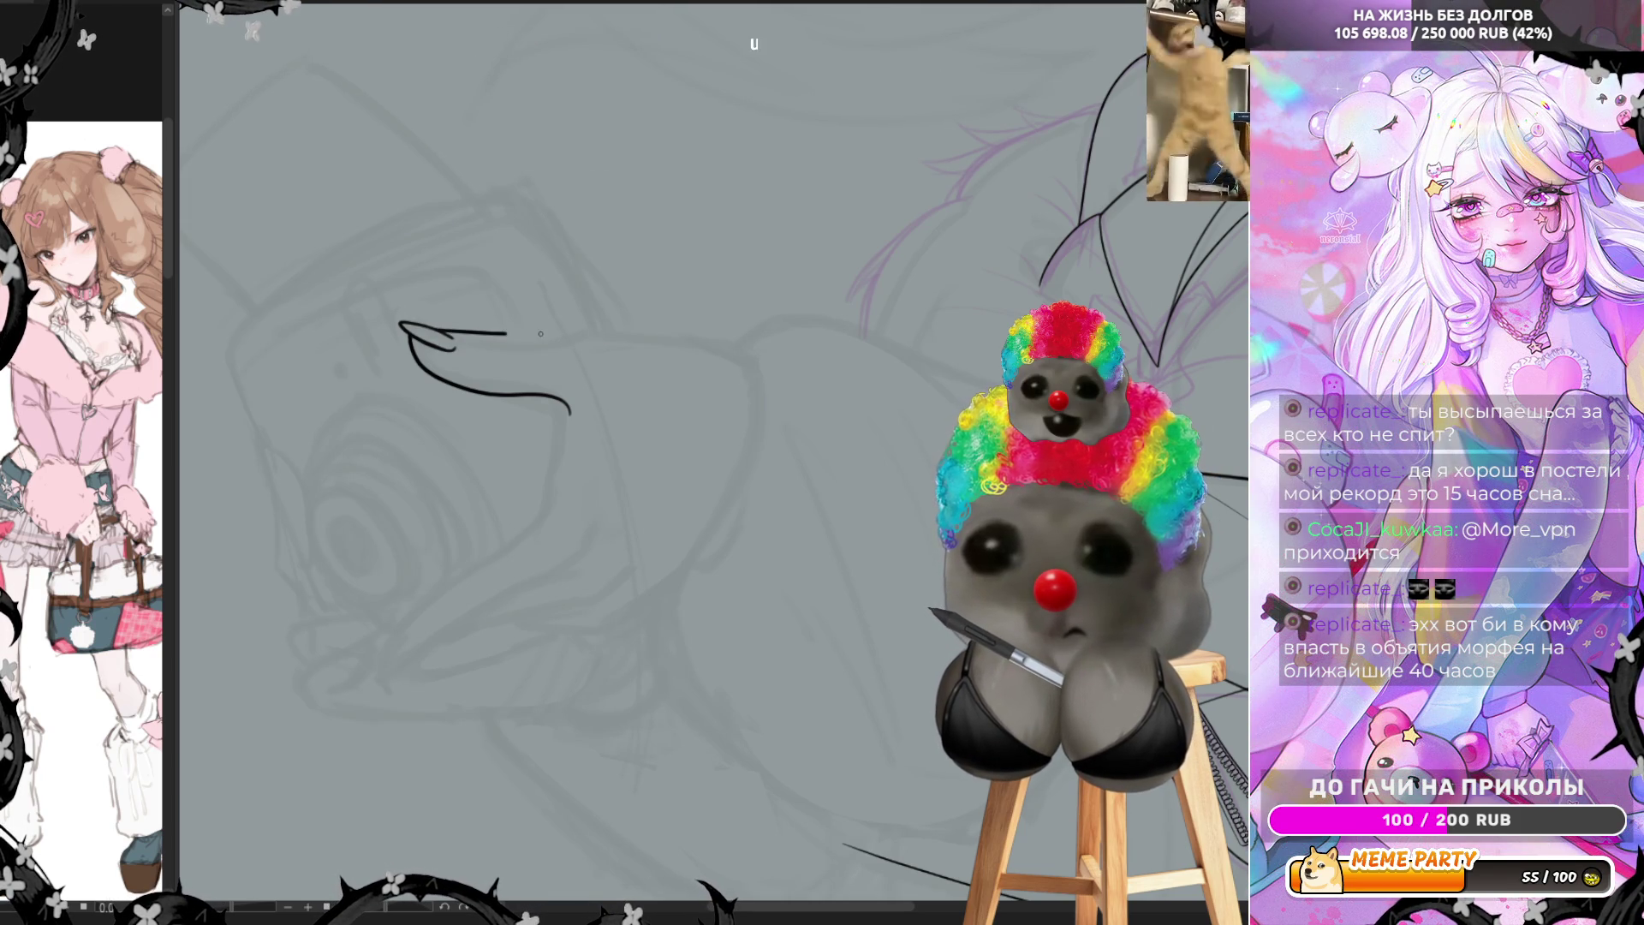
{"action": "key", "text": "ctrl+z"}
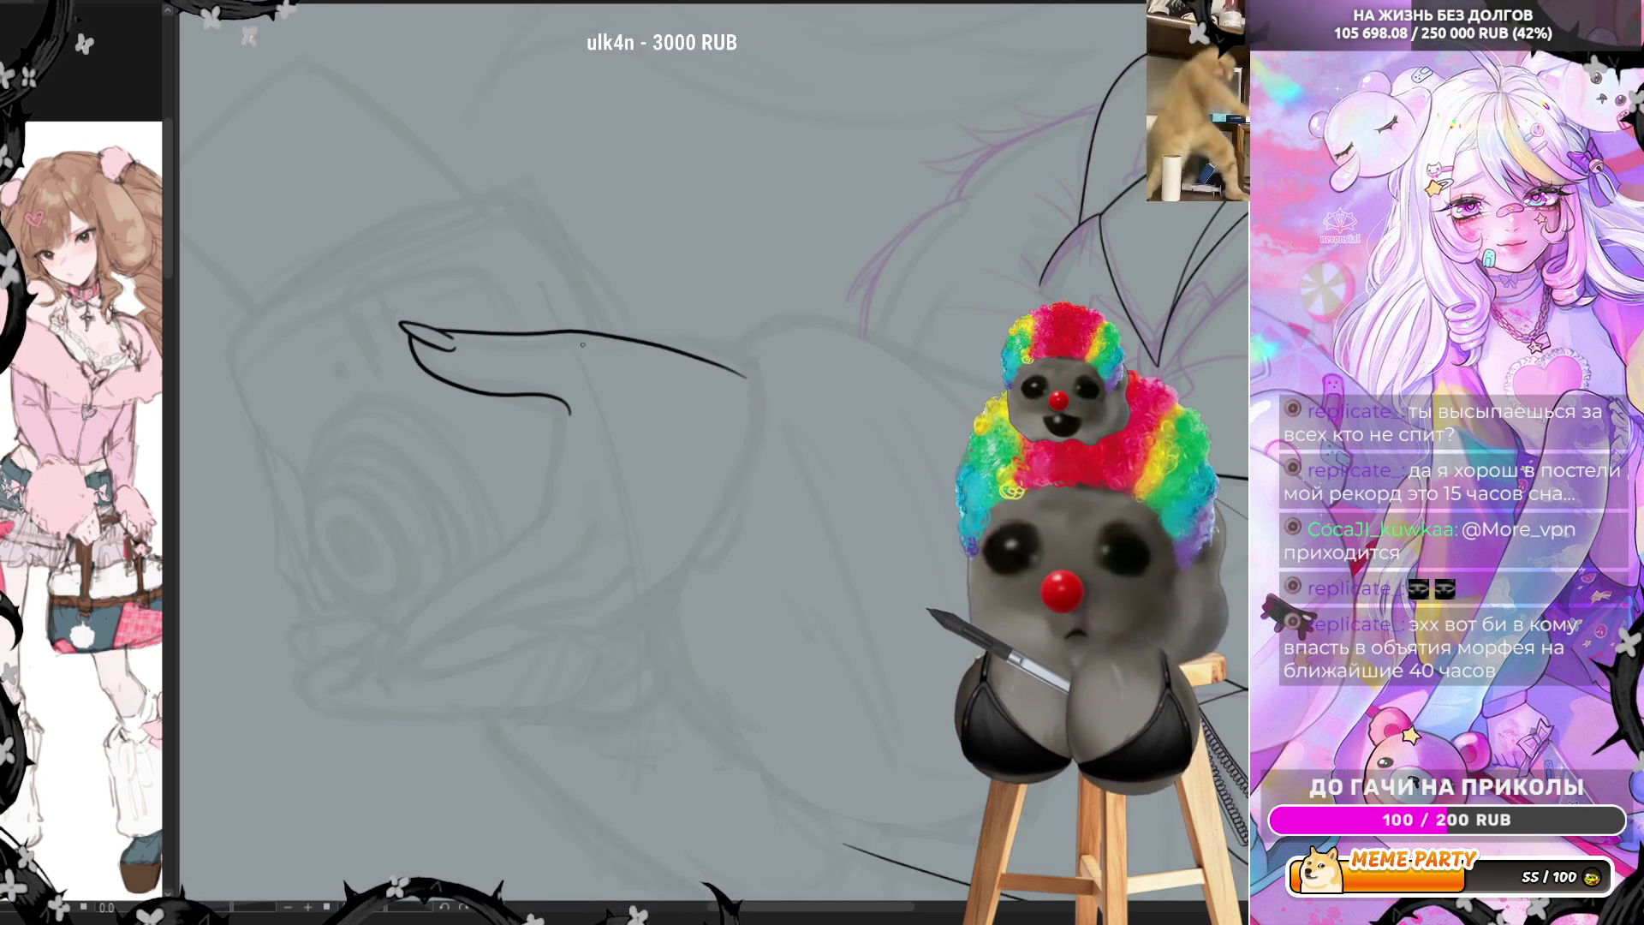
{"action": "mouse_move", "coordinate": [449, 336]}
{"action": "left_mouse_down"}
{"action": "mouse_move", "coordinate": [643, 342]}
{"action": "mouse_move", "coordinate": [728, 366]}
{"action": "left_mouse_up"}
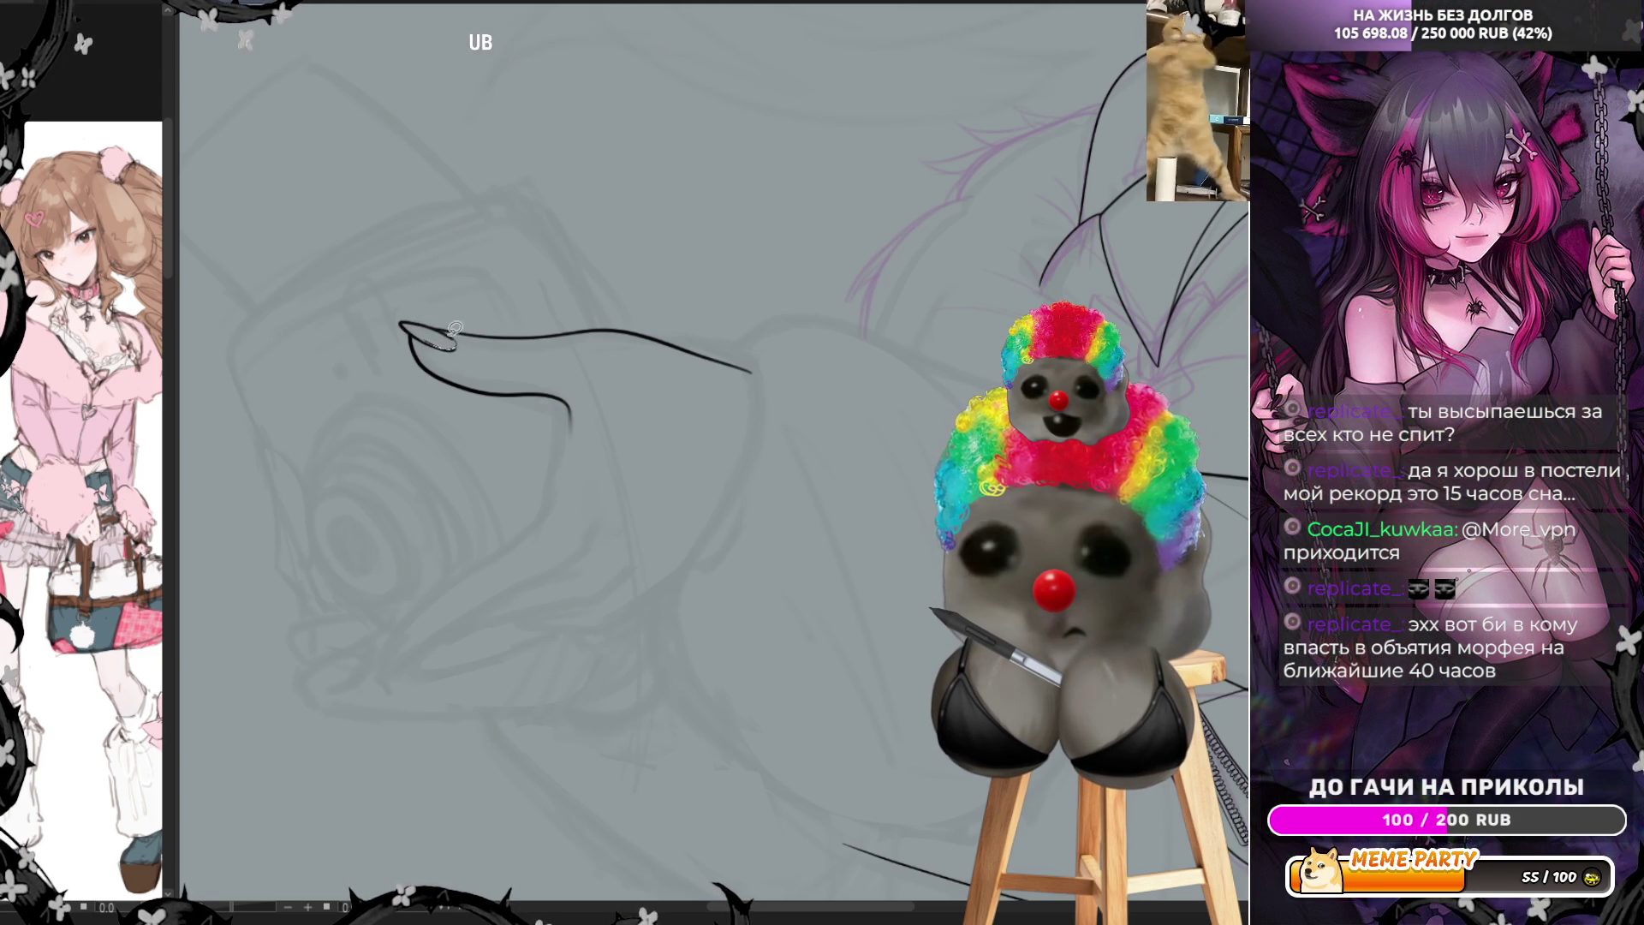
{"action": "scroll", "coordinate": [330, 352], "scroll_direction": "down", "scroll_amount": 3}
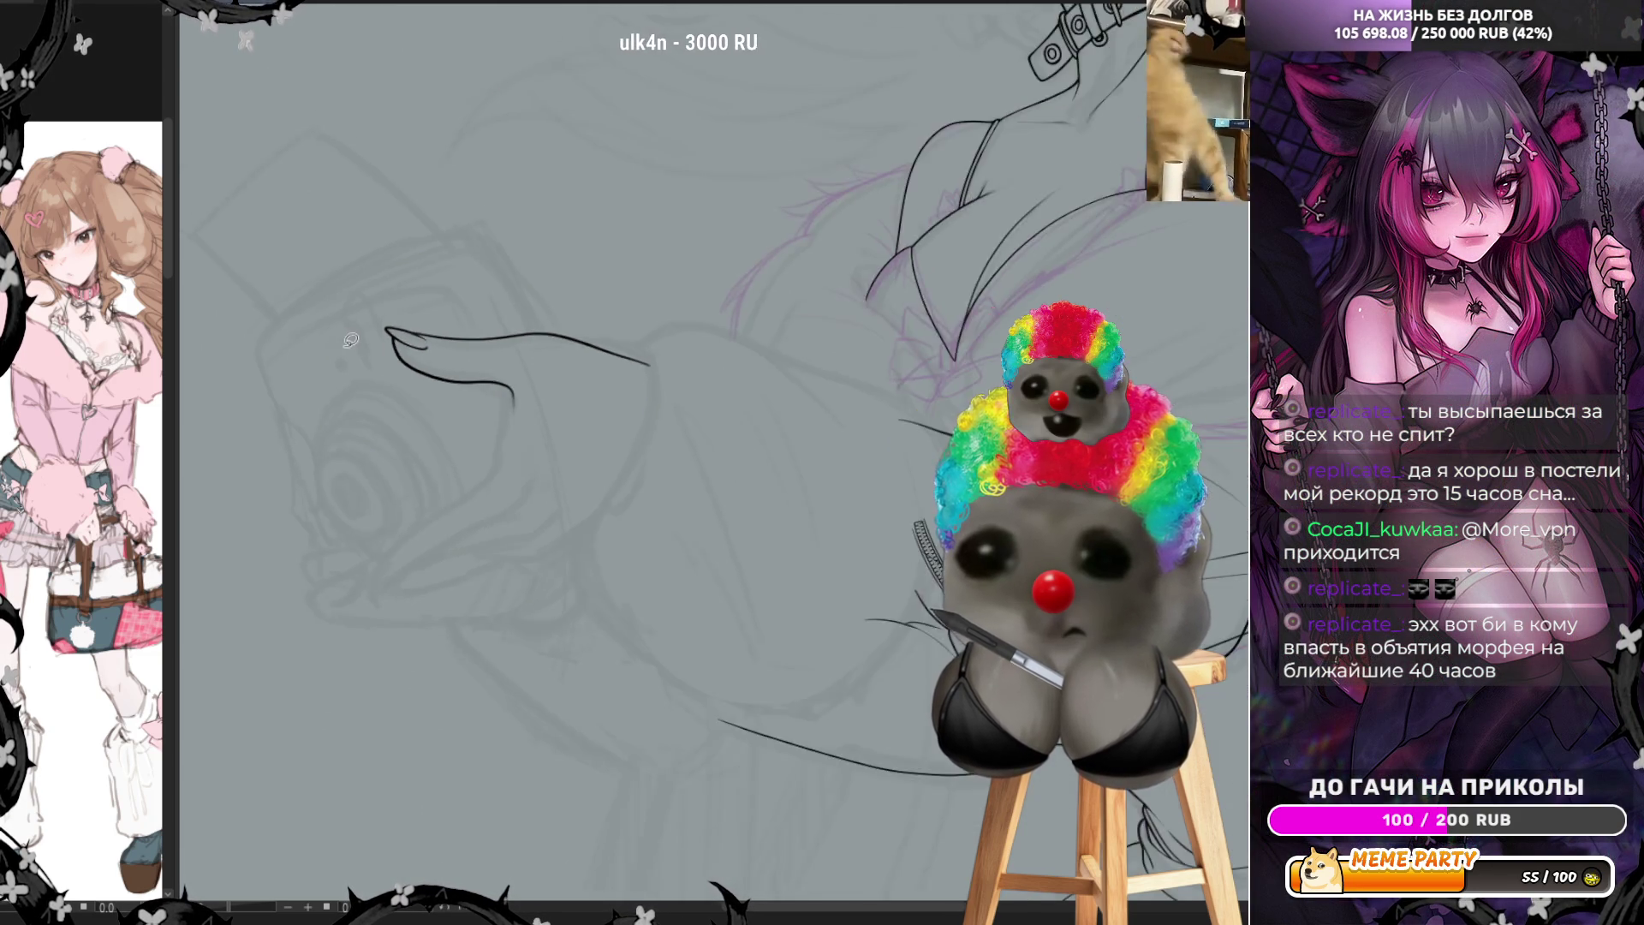
{"action": "left_click_drag", "start_coordinate": [386, 368], "coordinate": [577, 371]}
{"action": "scroll", "coordinate": [577, 372], "scroll_direction": "up", "scroll_amount": 3}
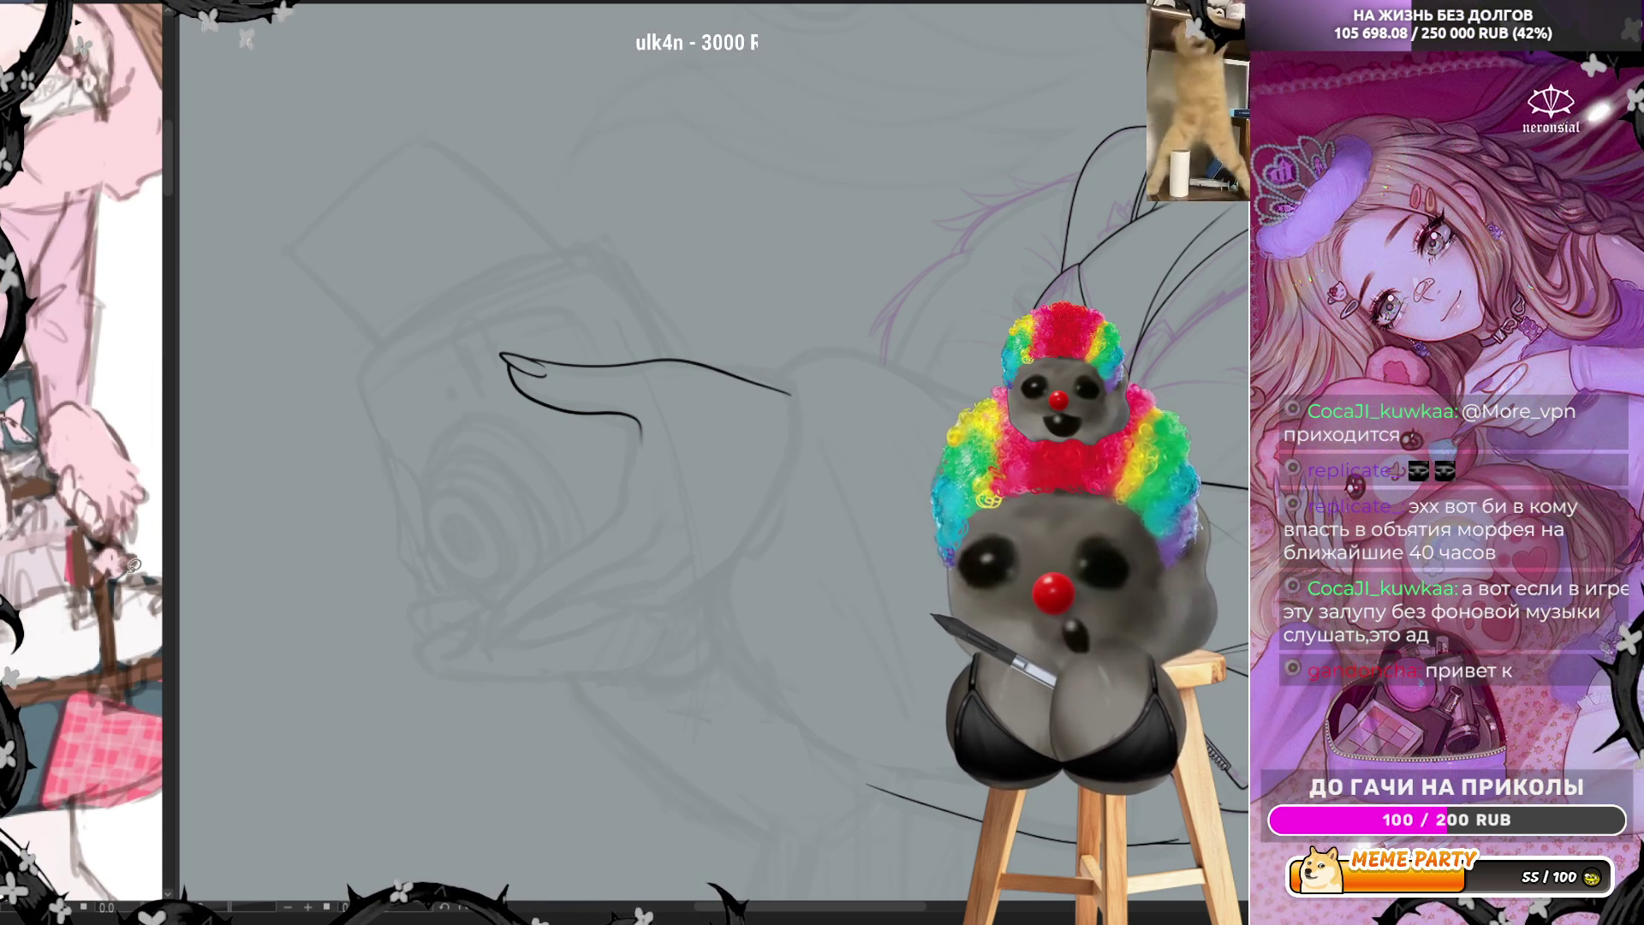
{"action": "scroll", "coordinate": [92, 573], "scroll_direction": "down", "scroll_amount": 3}
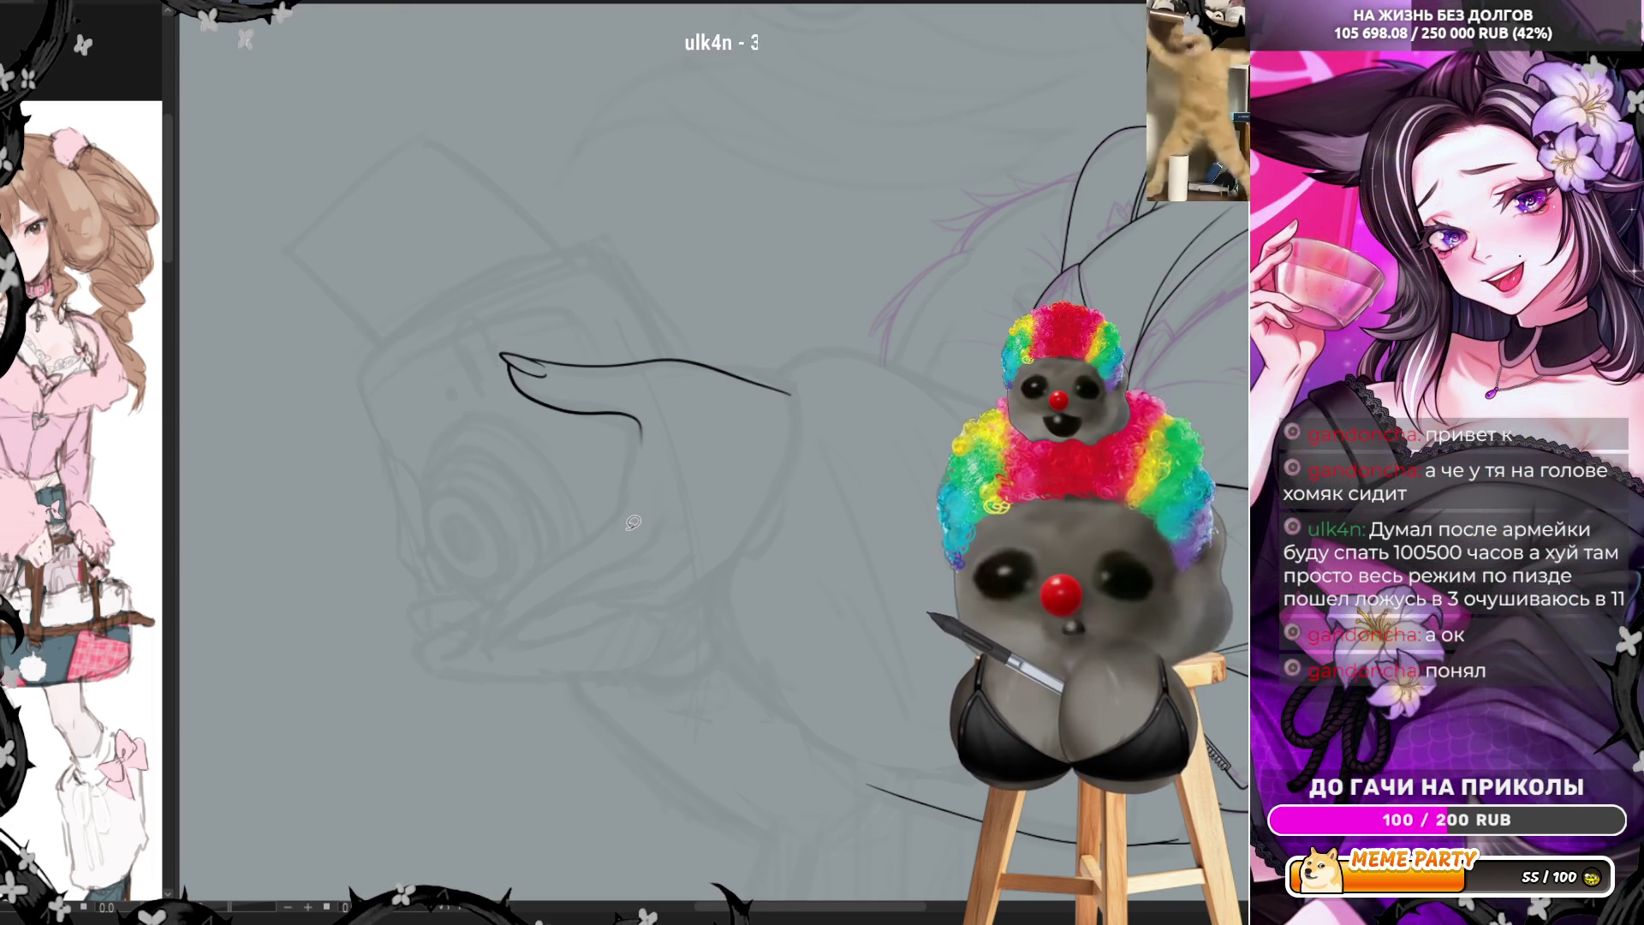
{"action": "scroll", "coordinate": [632, 522], "scroll_direction": "up", "scroll_amount": 2}
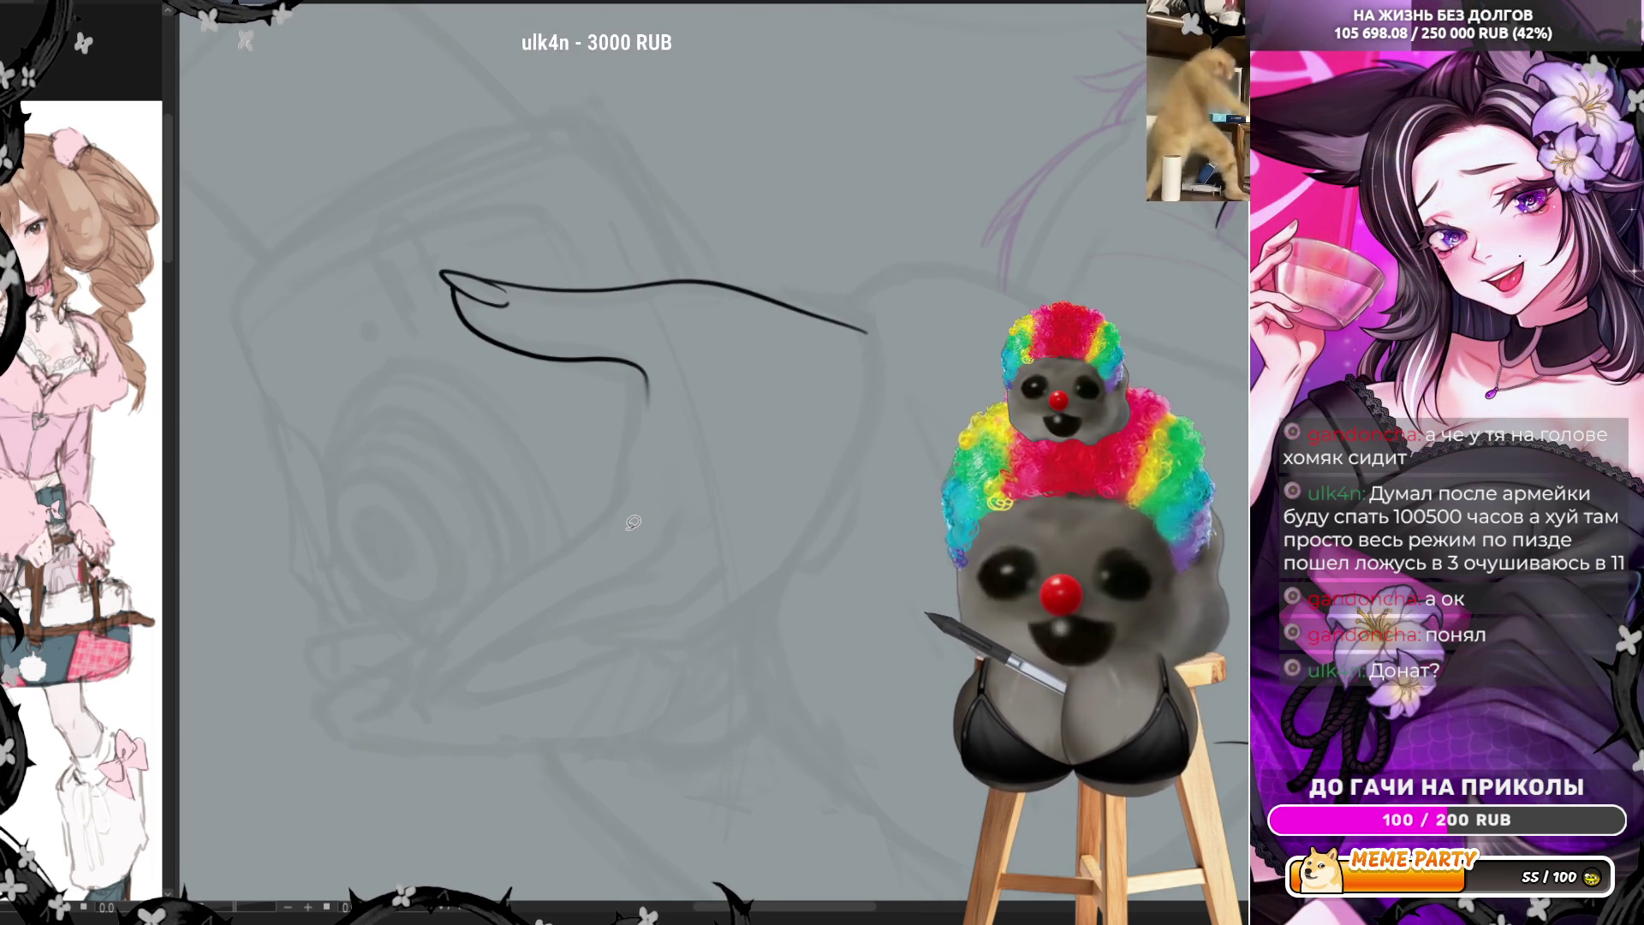
{"action": "scroll", "coordinate": [633, 523], "scroll_direction": "up", "scroll_amount": 1}
{"action": "scroll", "coordinate": [632, 523], "scroll_direction": "up", "scroll_amount": 1}
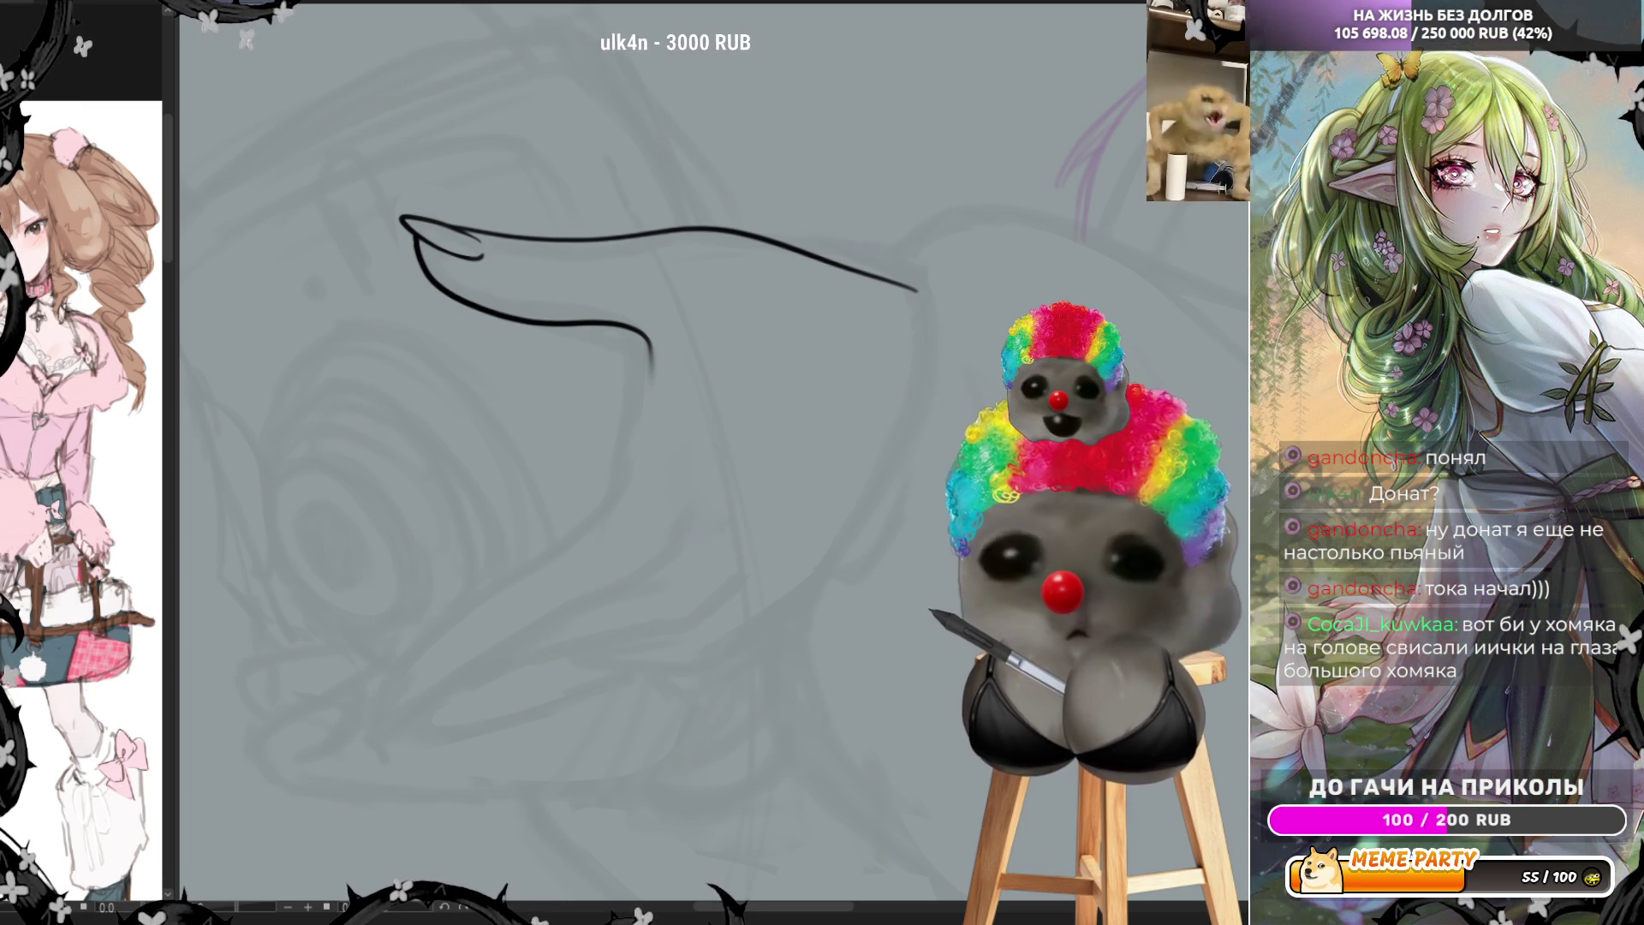
Extend the finger contour down toward the palm and mirror the view to check it
{"action": "left_click_drag", "start_coordinate": [655, 270], "coordinate": [726, 263]}
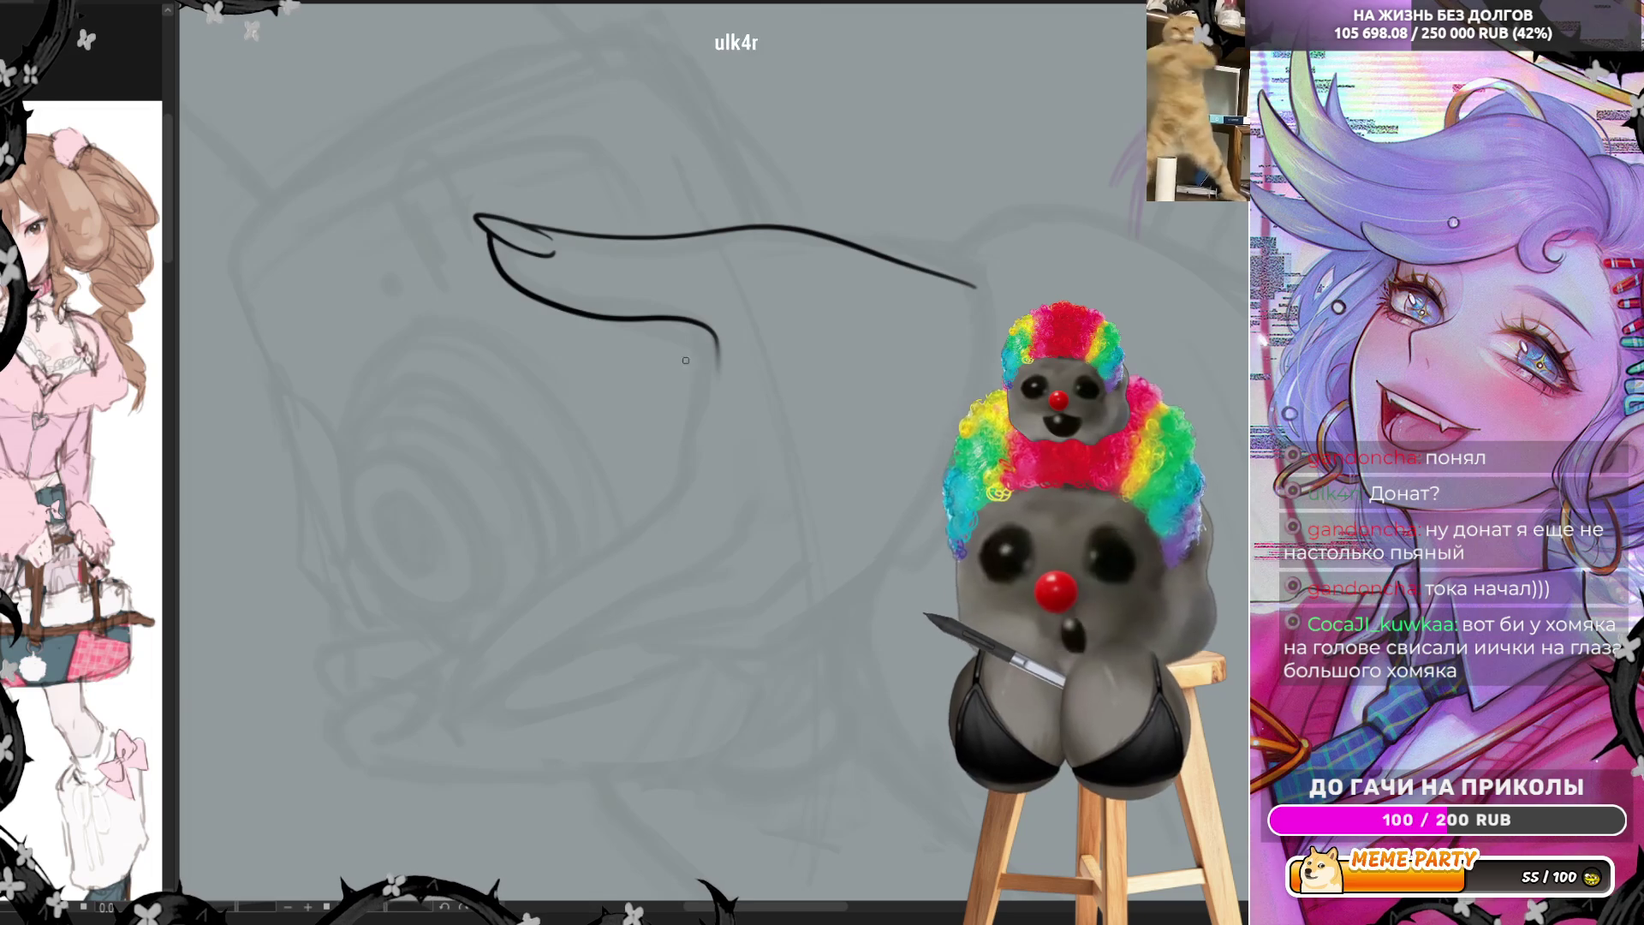
{"action": "left_click_drag", "start_coordinate": [716, 338], "coordinate": [679, 504]}
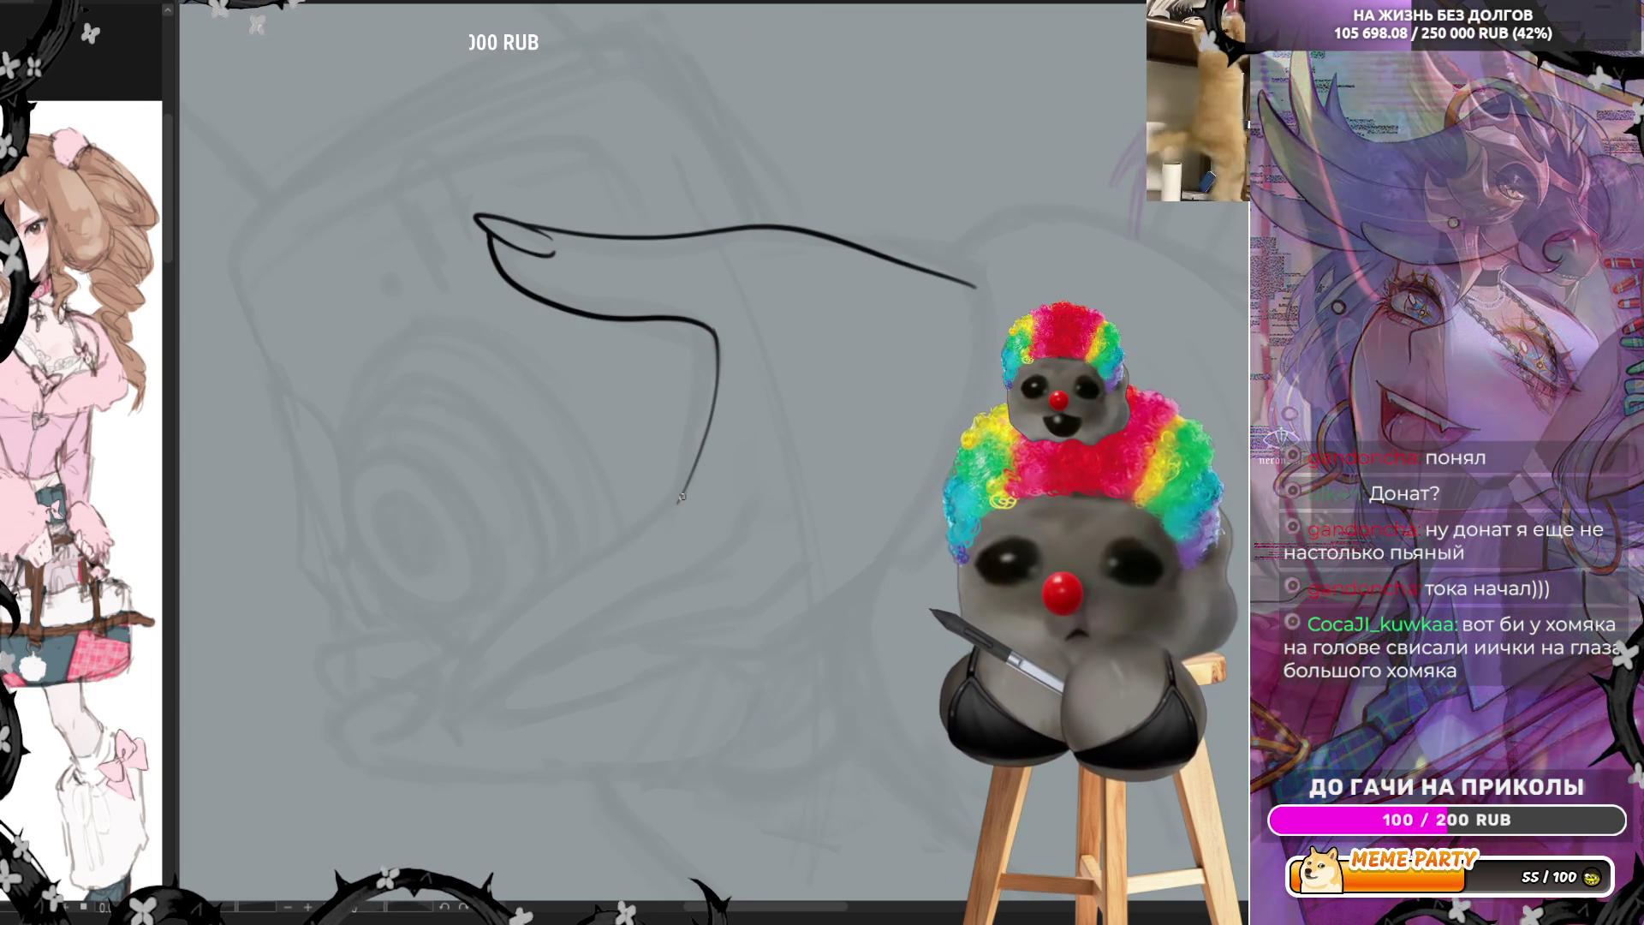
{"action": "left_click_drag", "start_coordinate": [712, 423], "coordinate": [682, 492]}
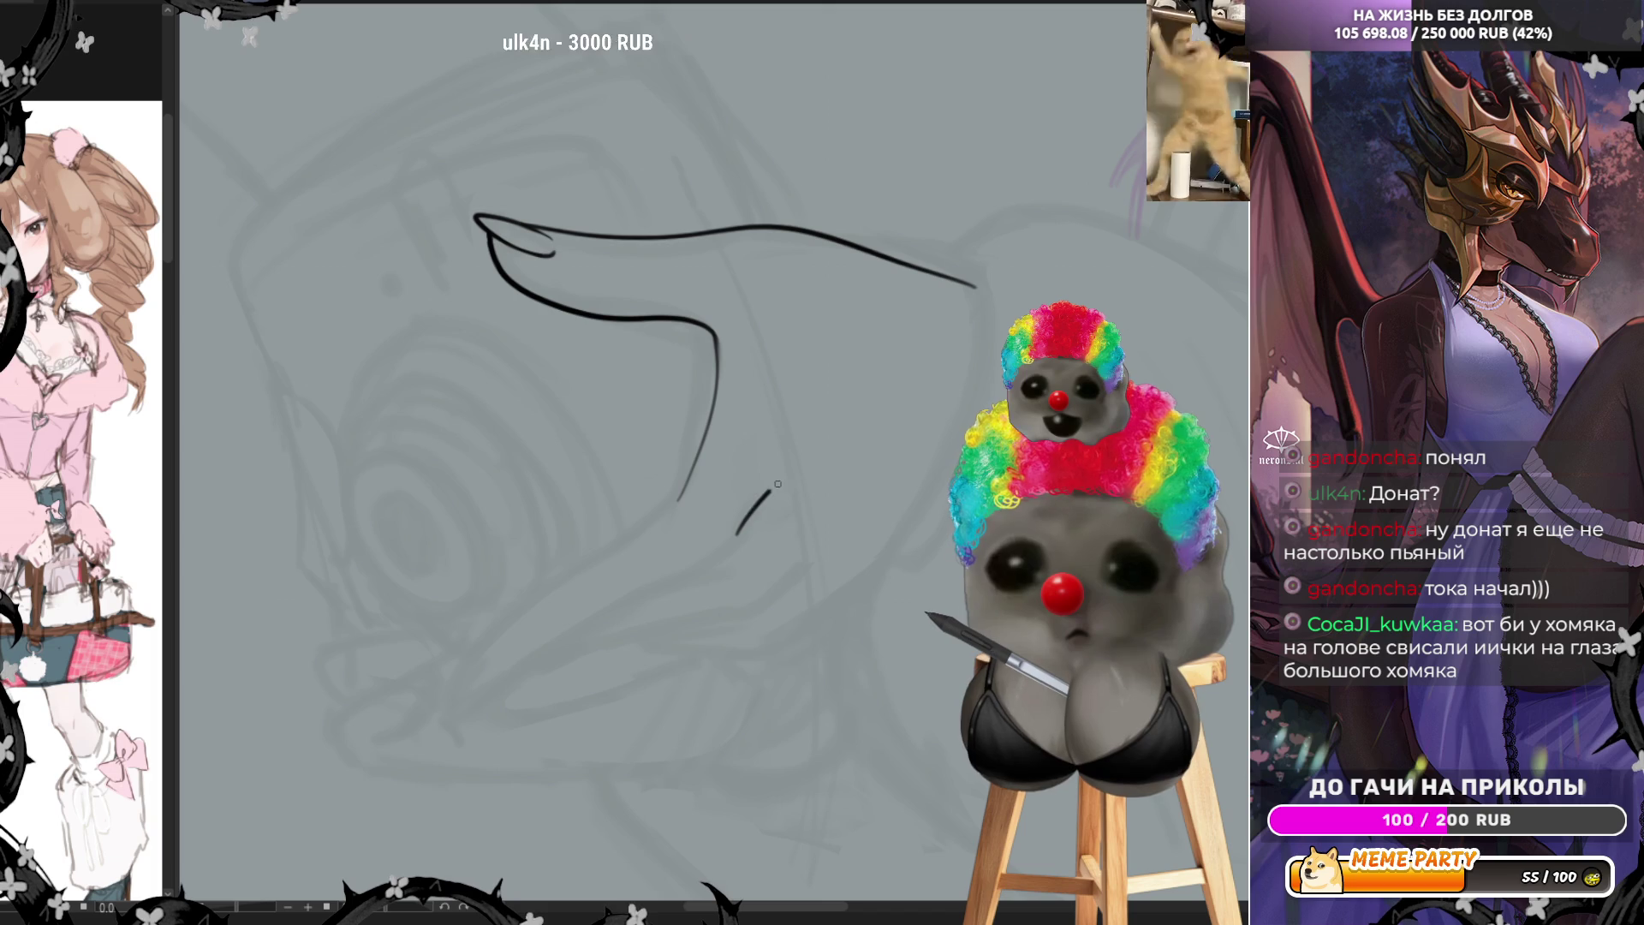
{"action": "key", "text": "h"}
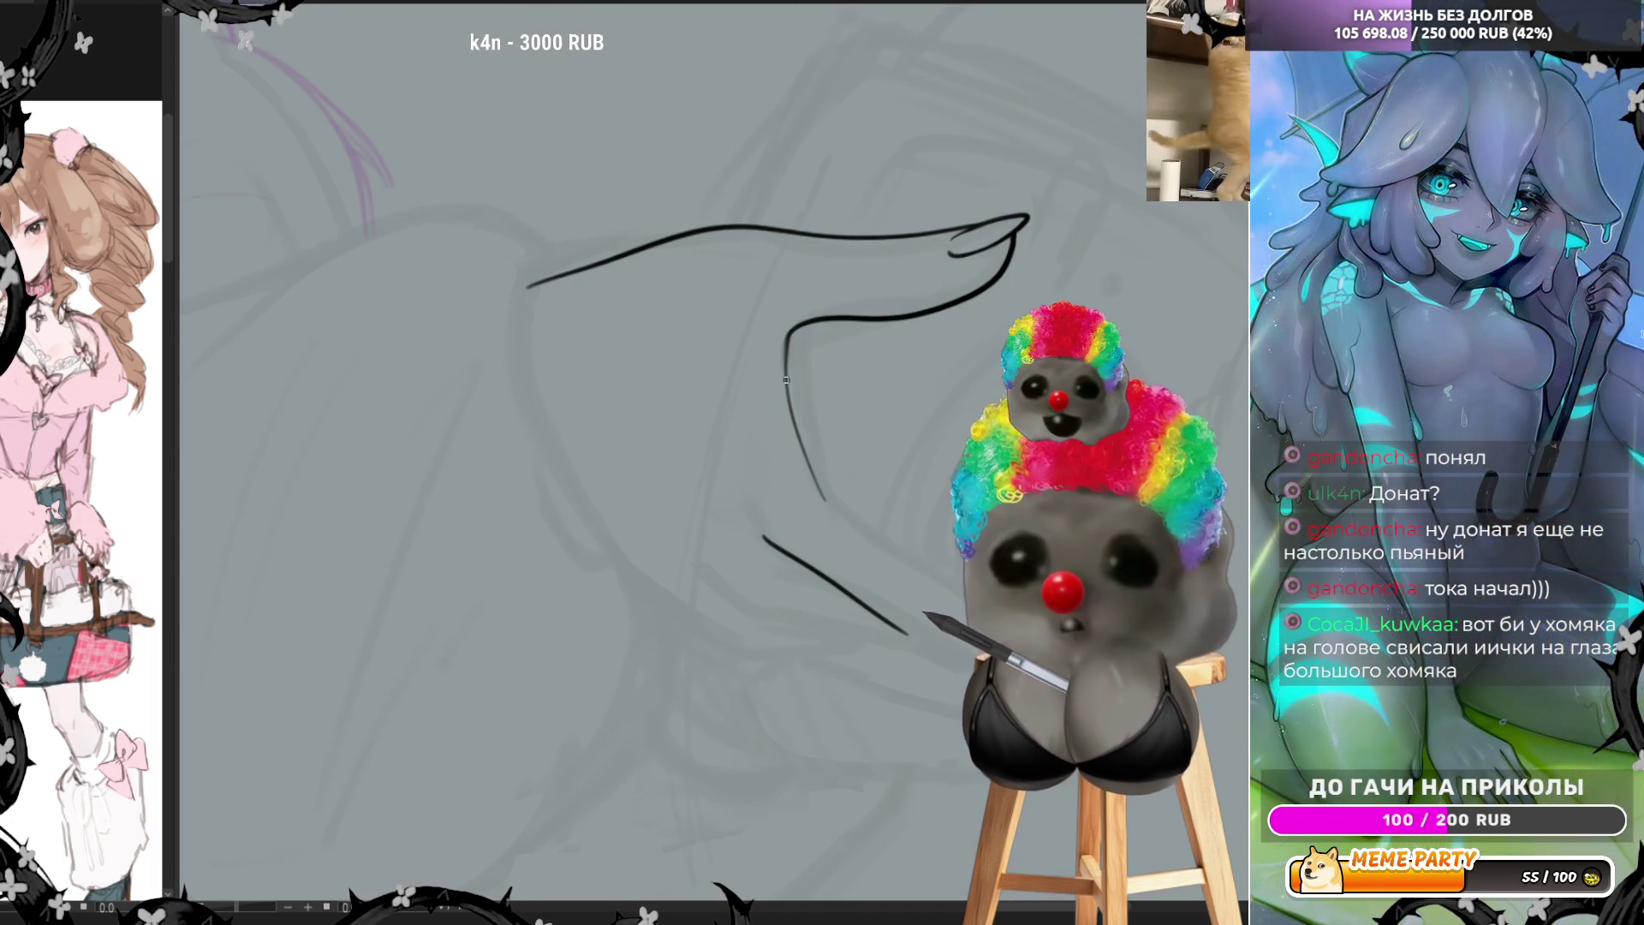
Lengthen the pointing finger's lower and upper contour lines, then mirror the view
{"action": "mouse_move", "coordinate": [786, 338]}
{"action": "left_mouse_down"}
{"action": "mouse_move", "coordinate": [868, 530]}
{"action": "mouse_move", "coordinate": [895, 555]}
{"action": "left_mouse_up"}
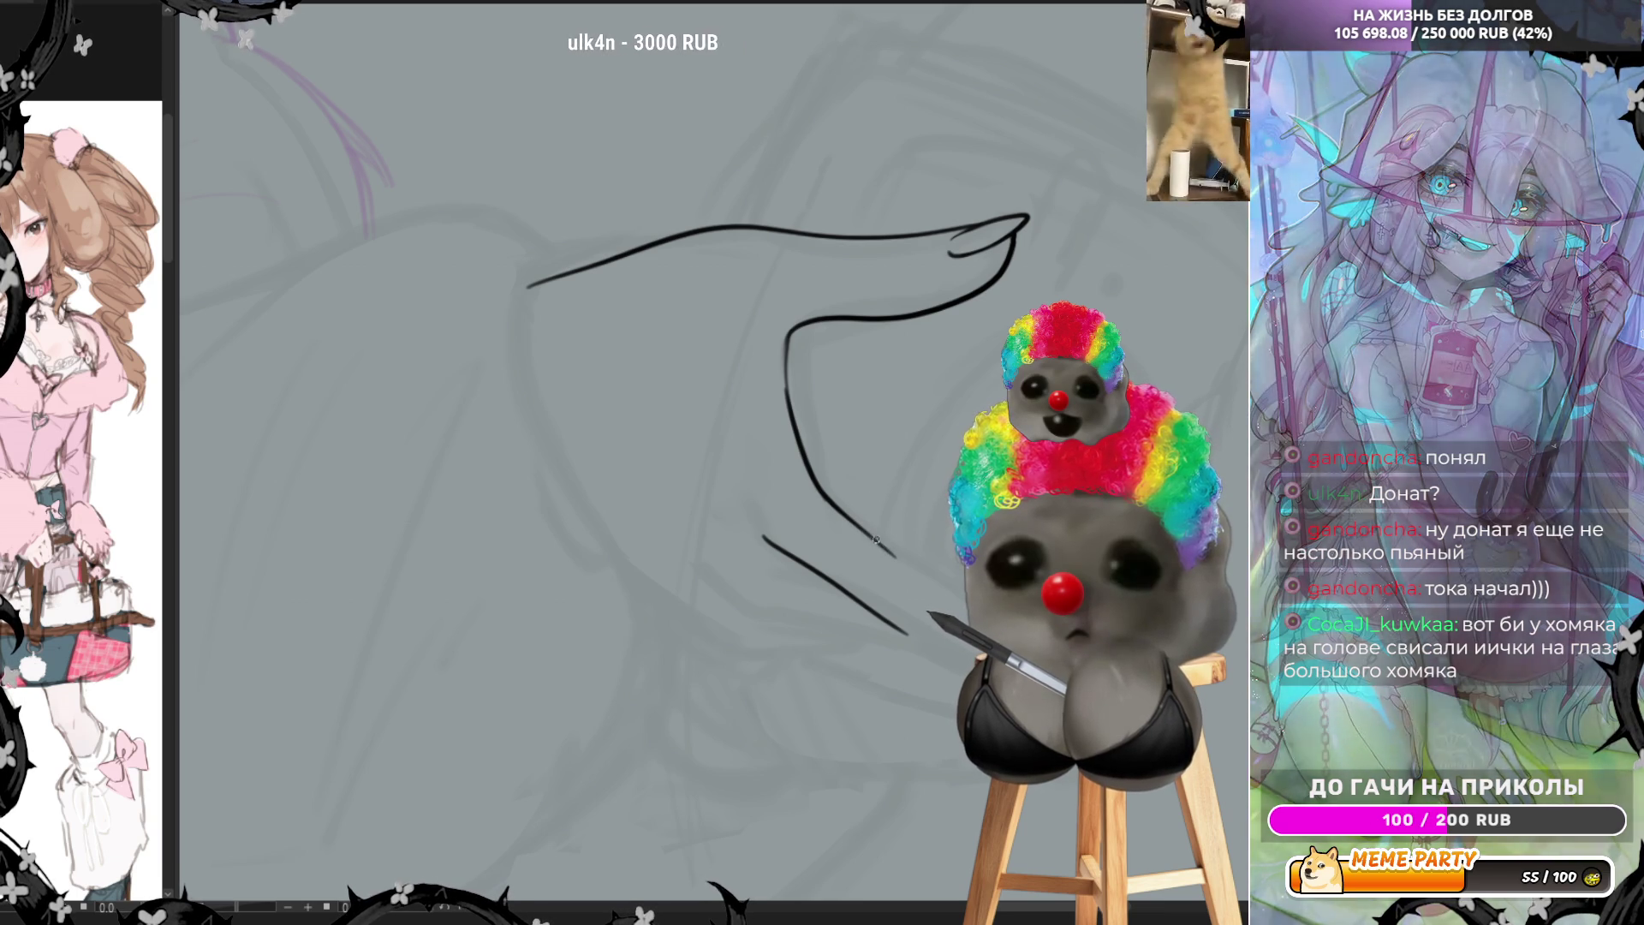
{"action": "key", "text": "ctrl+z"}
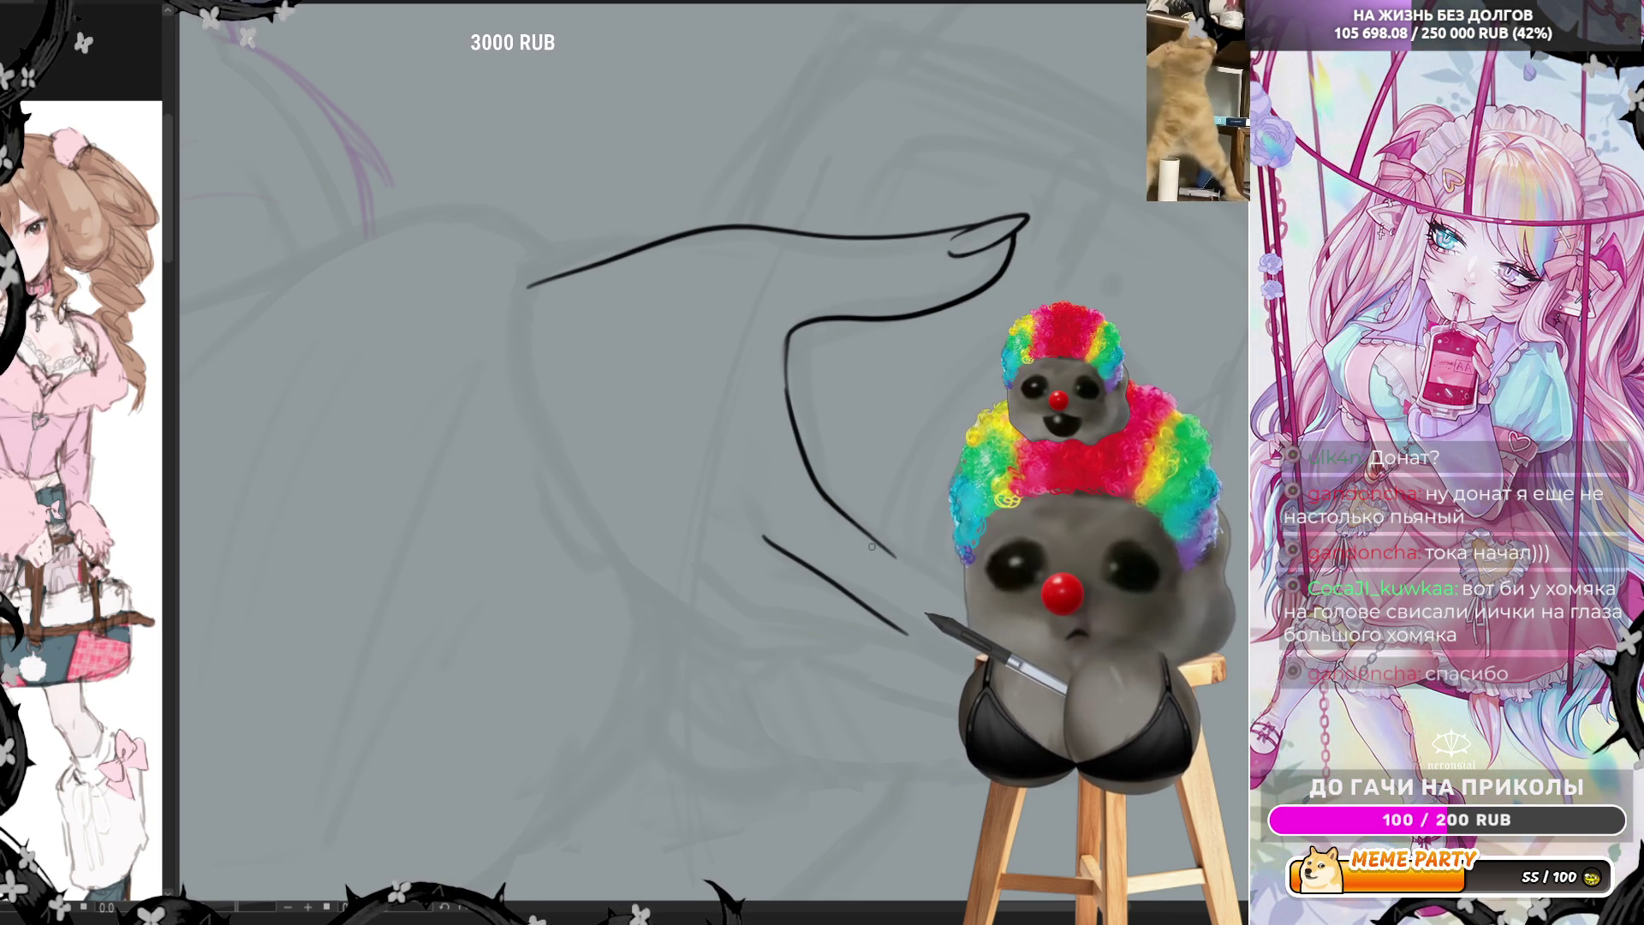
{"action": "left_click_drag", "start_coordinate": [899, 629], "coordinate": [977, 662]}
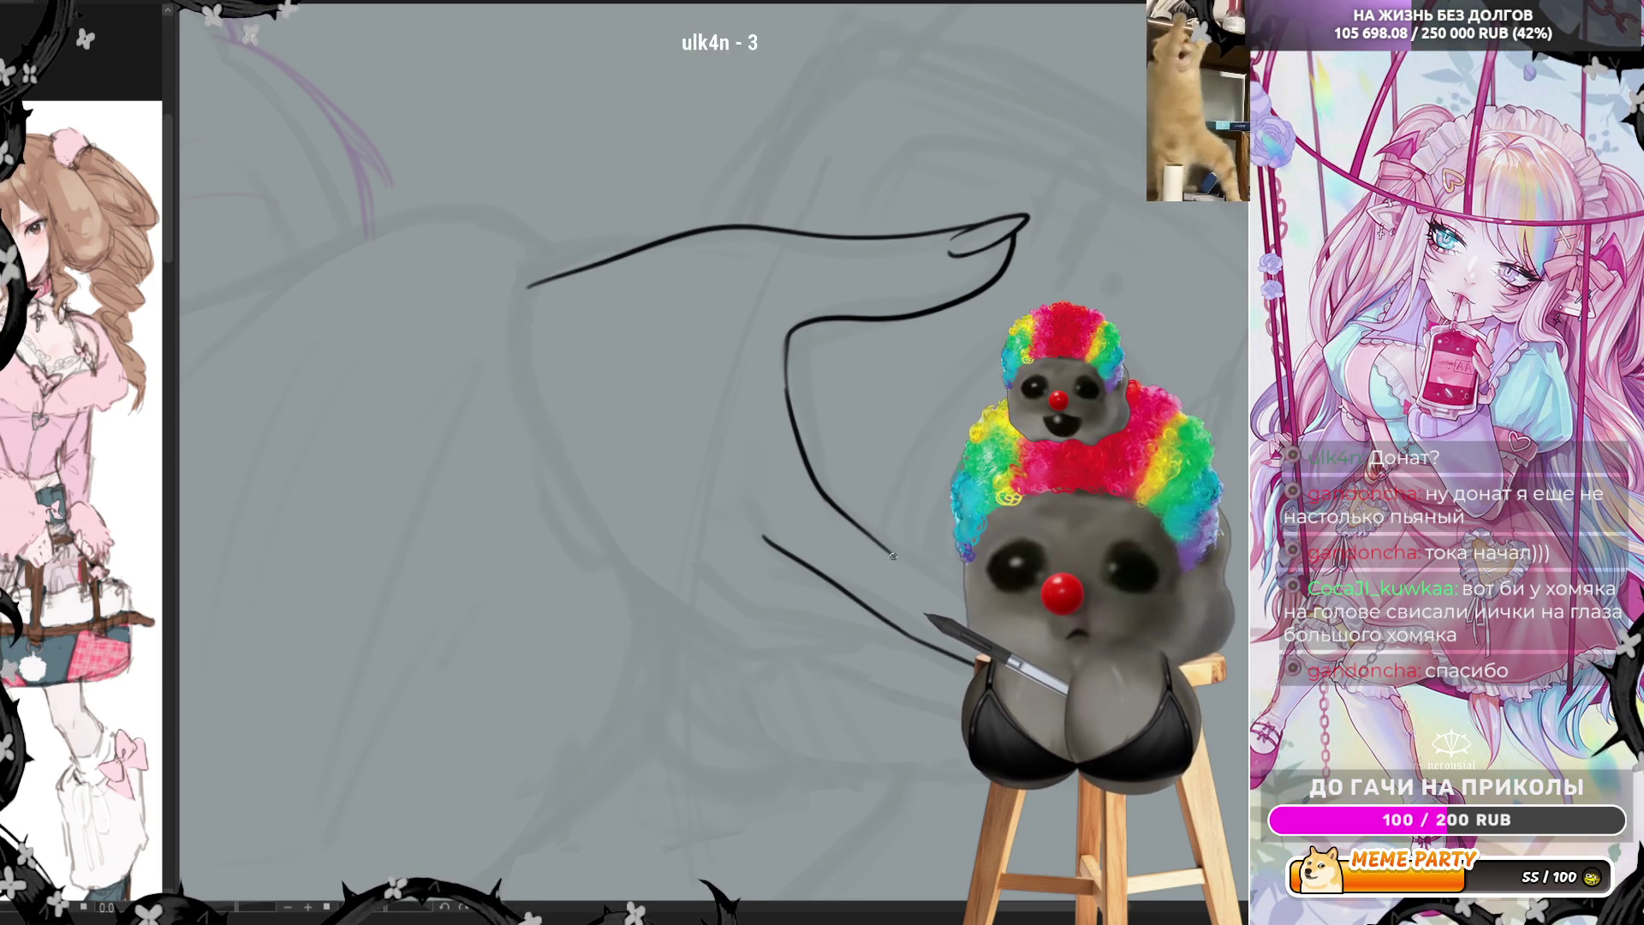
{"action": "left_click_drag", "start_coordinate": [899, 562], "coordinate": [966, 599]}
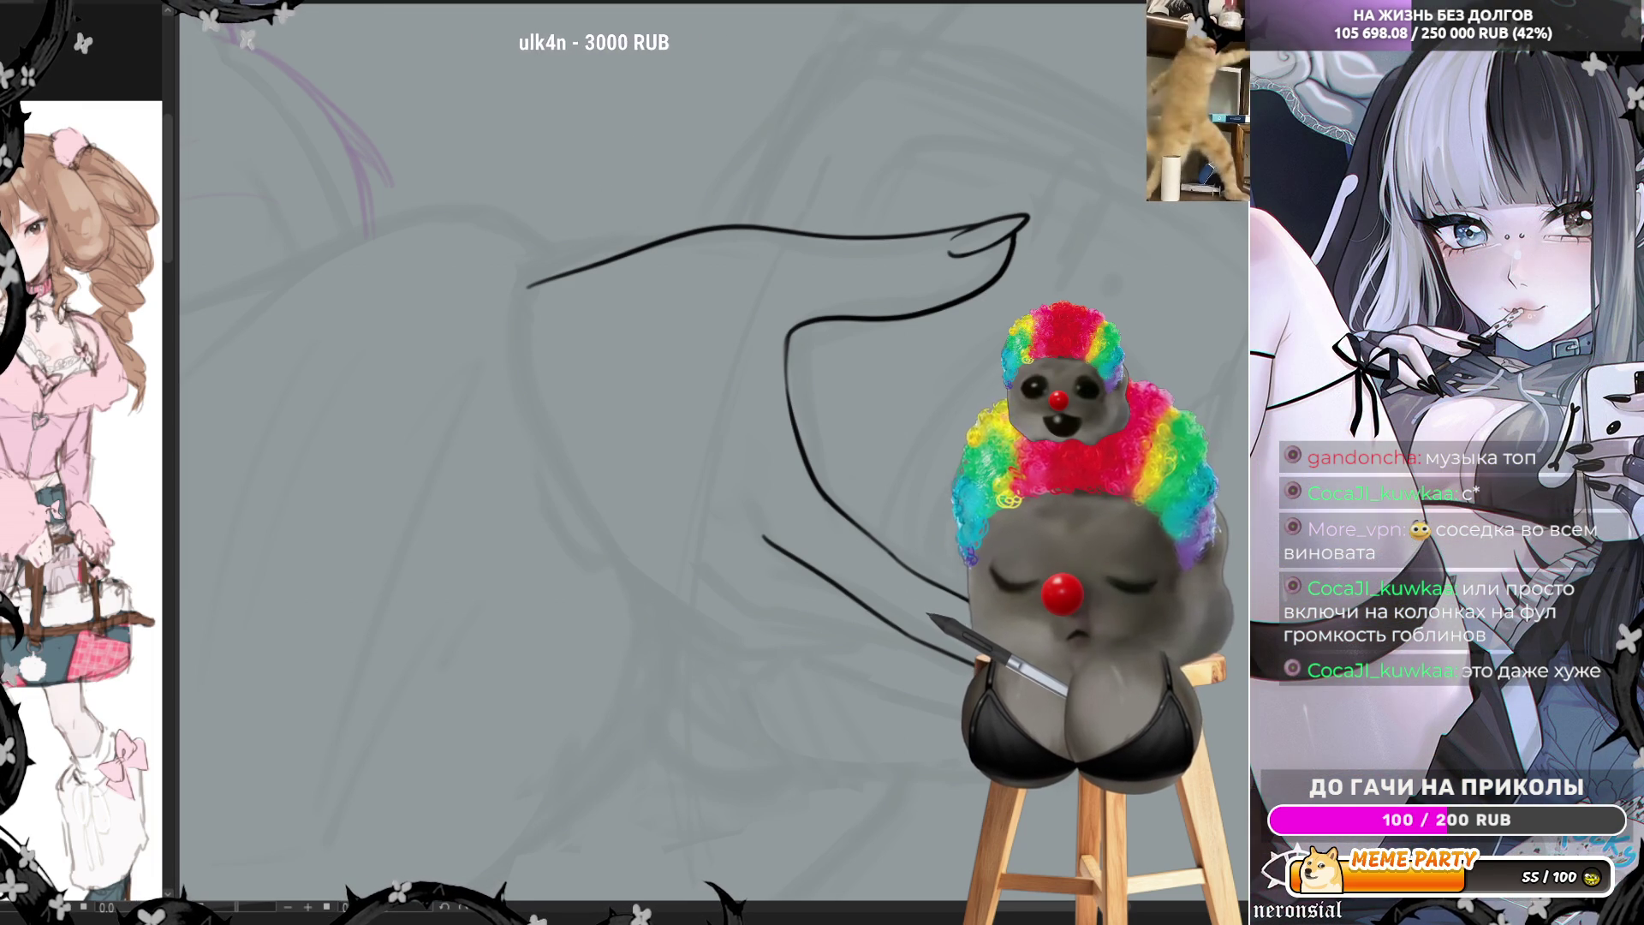
{"action": "key", "text": "h"}
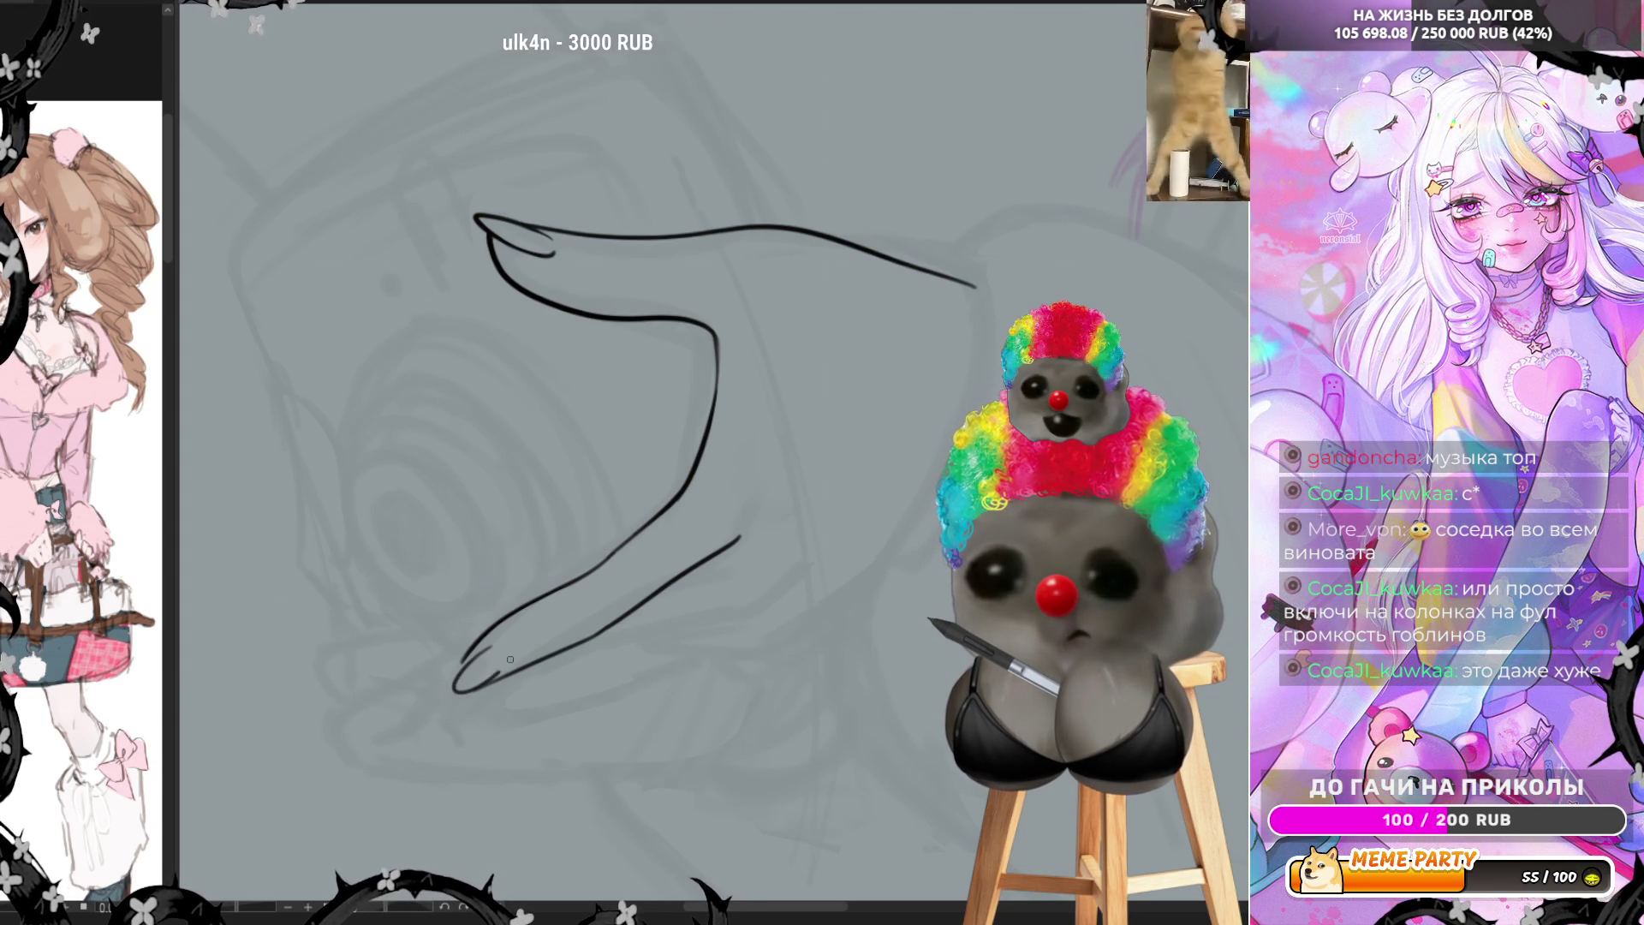
Erase the loop joining the fingertip strokes, unflip the view and rotate the canvas
{"action": "left_click_drag", "start_coordinate": [511, 660], "coordinate": [460, 671]}
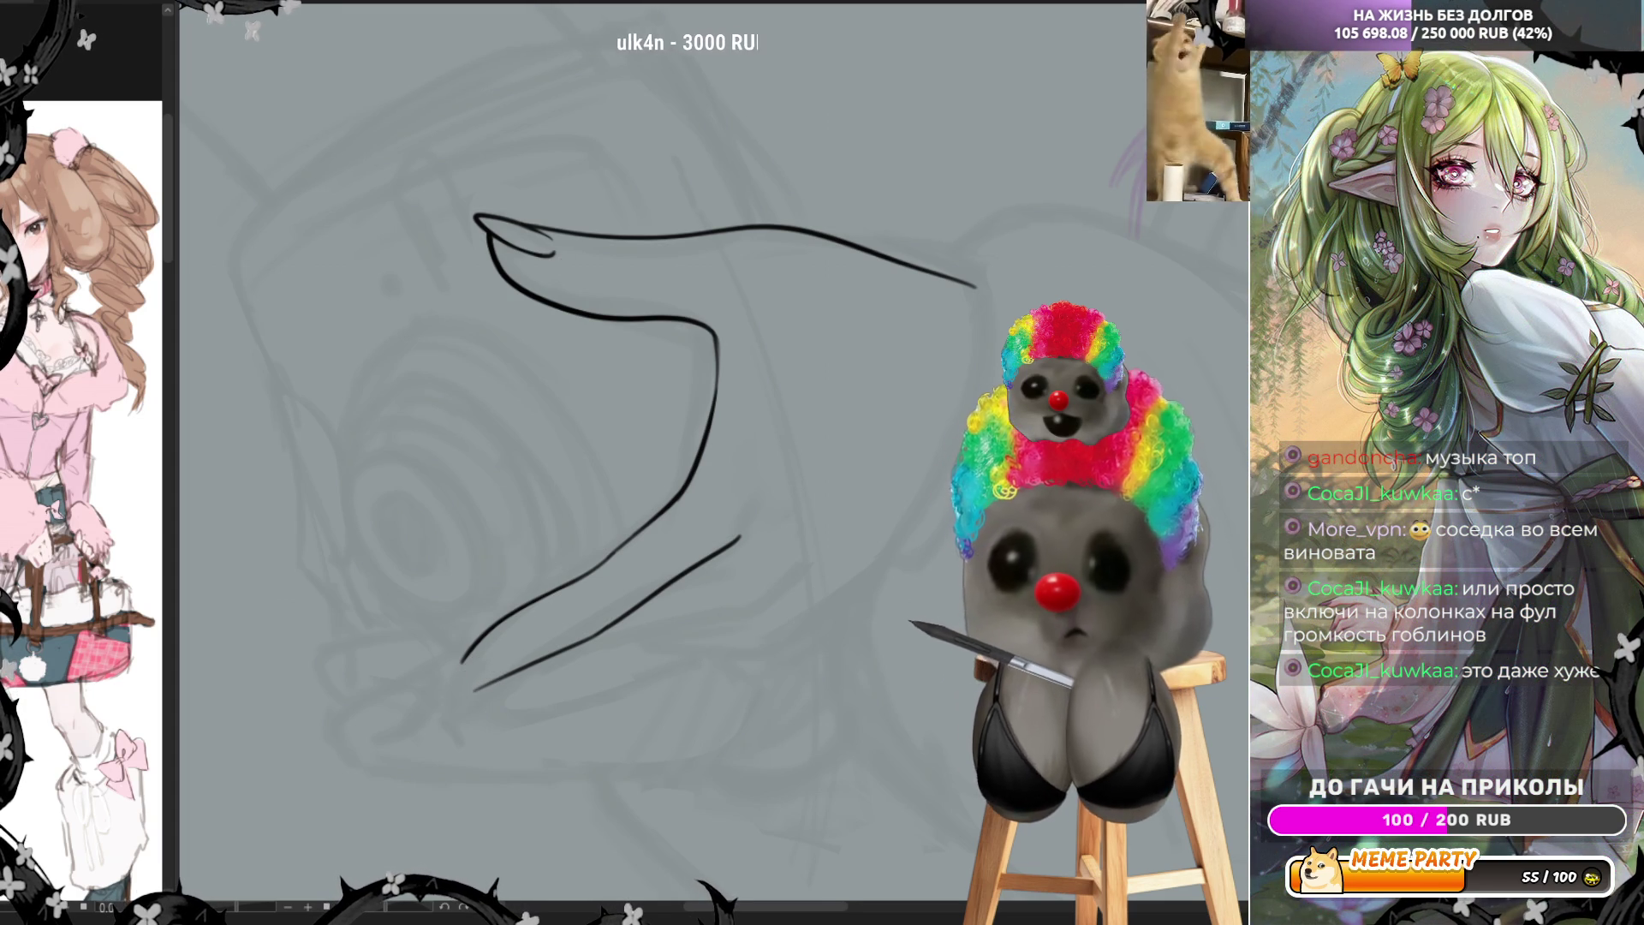
{"action": "key", "text": "h"}
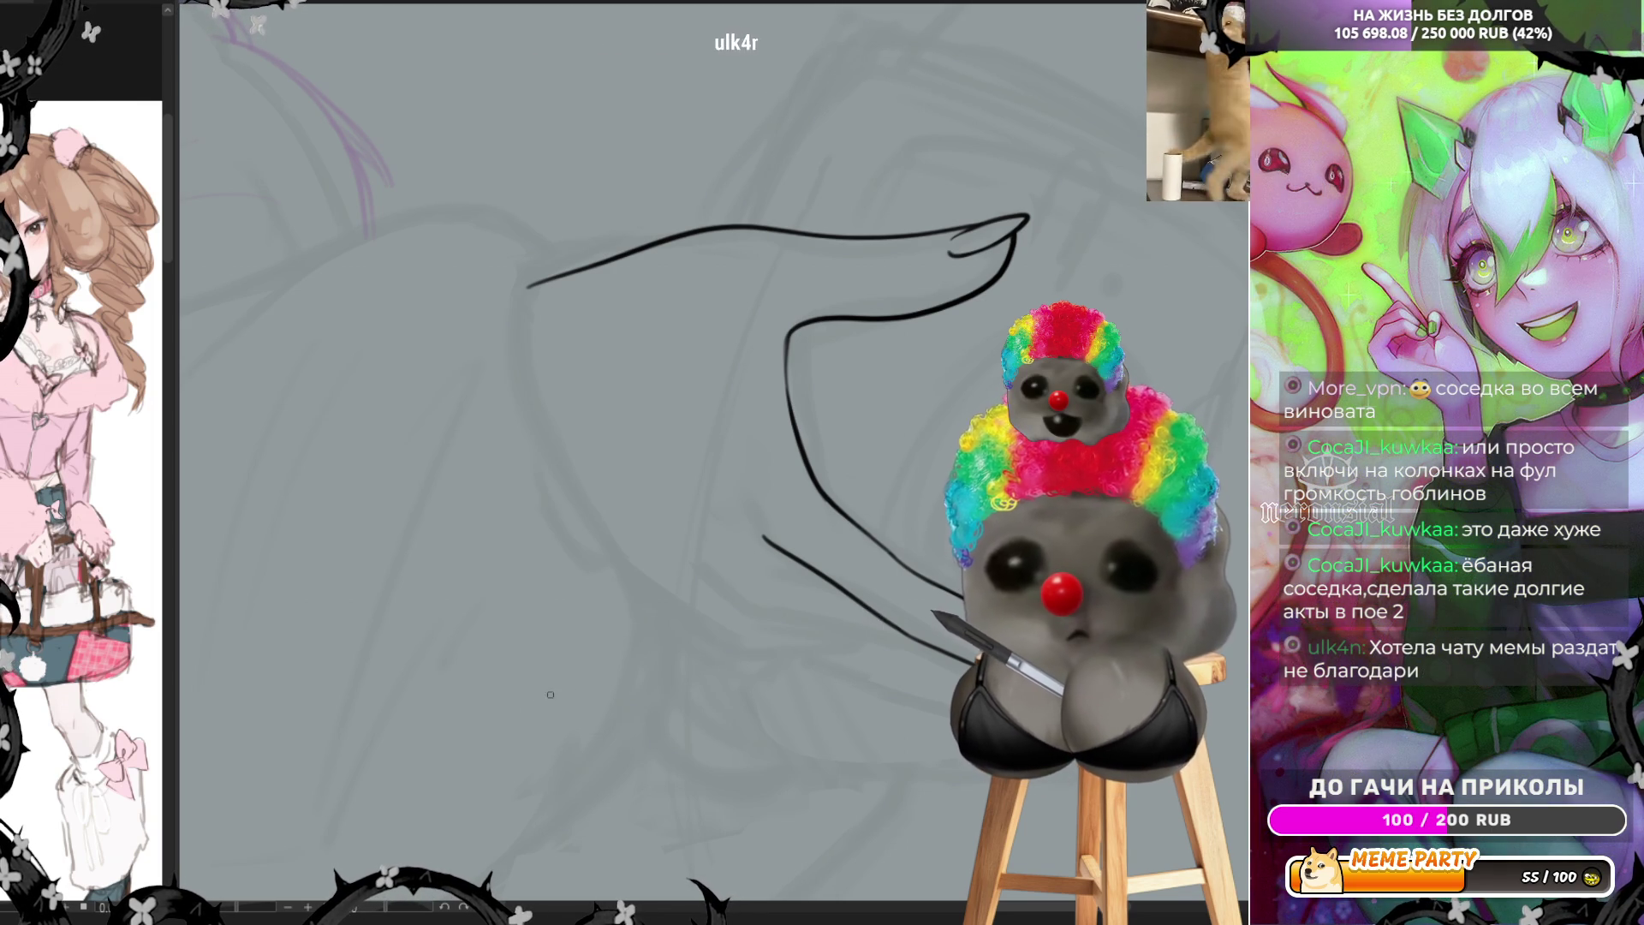
{"action": "left_click_drag", "start_coordinate": [406, 914], "coordinate": [771, 512]}
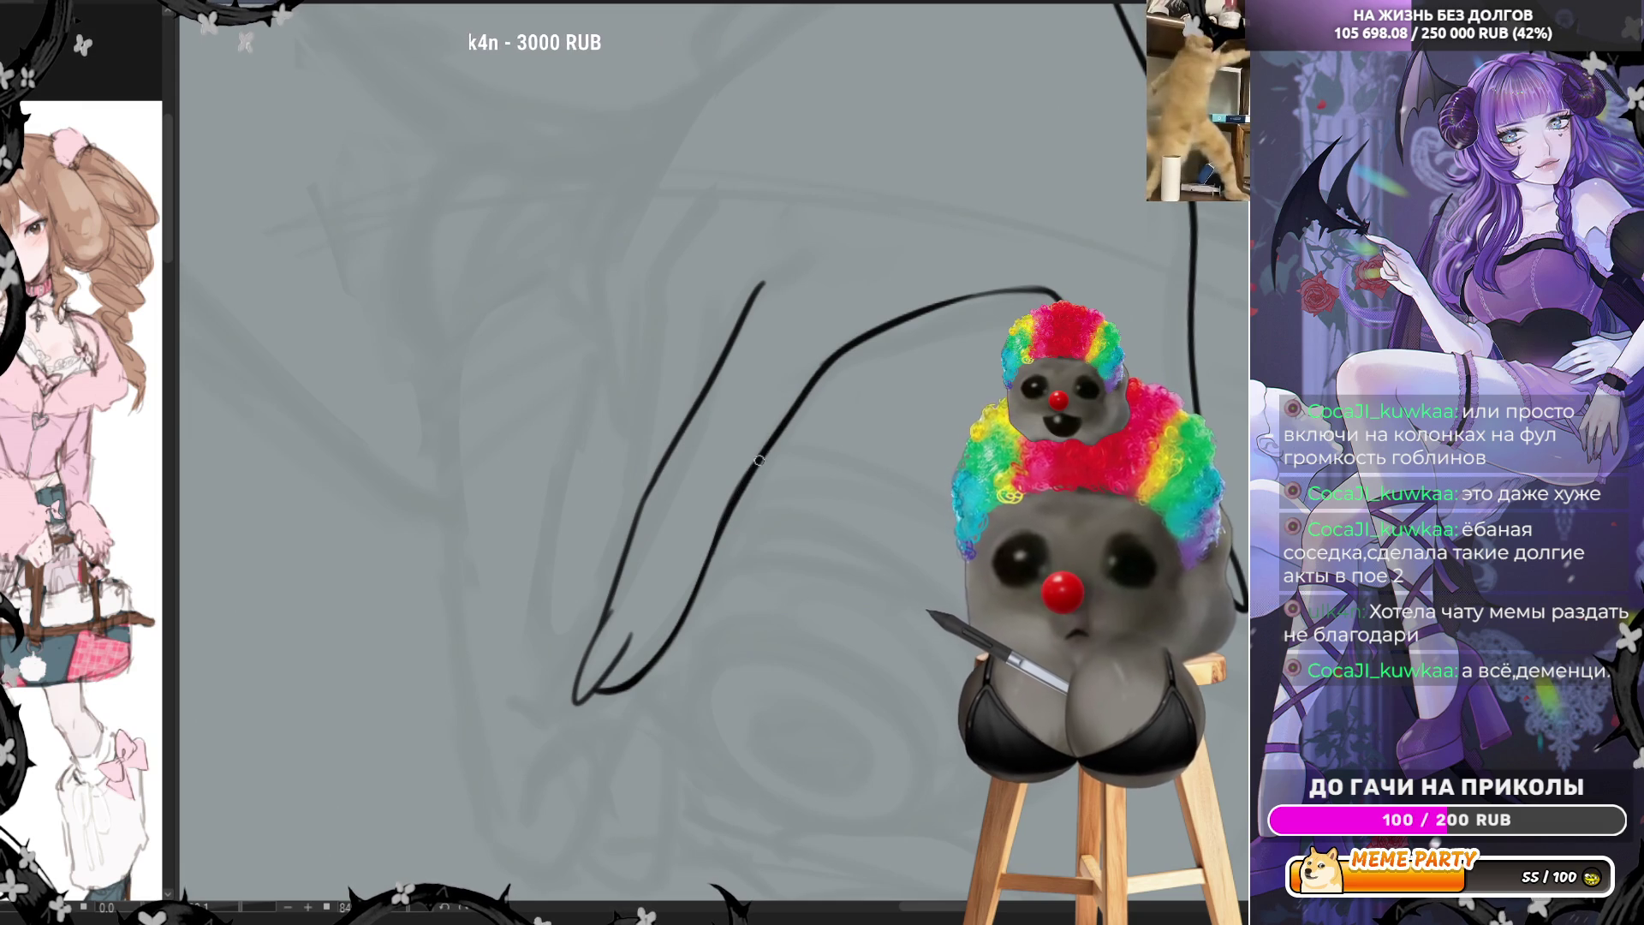
Ink a short stroke above the finger's upper contour and rotate the view around the hand
{"action": "left_click_drag", "start_coordinate": [769, 254], "coordinate": [798, 202]}
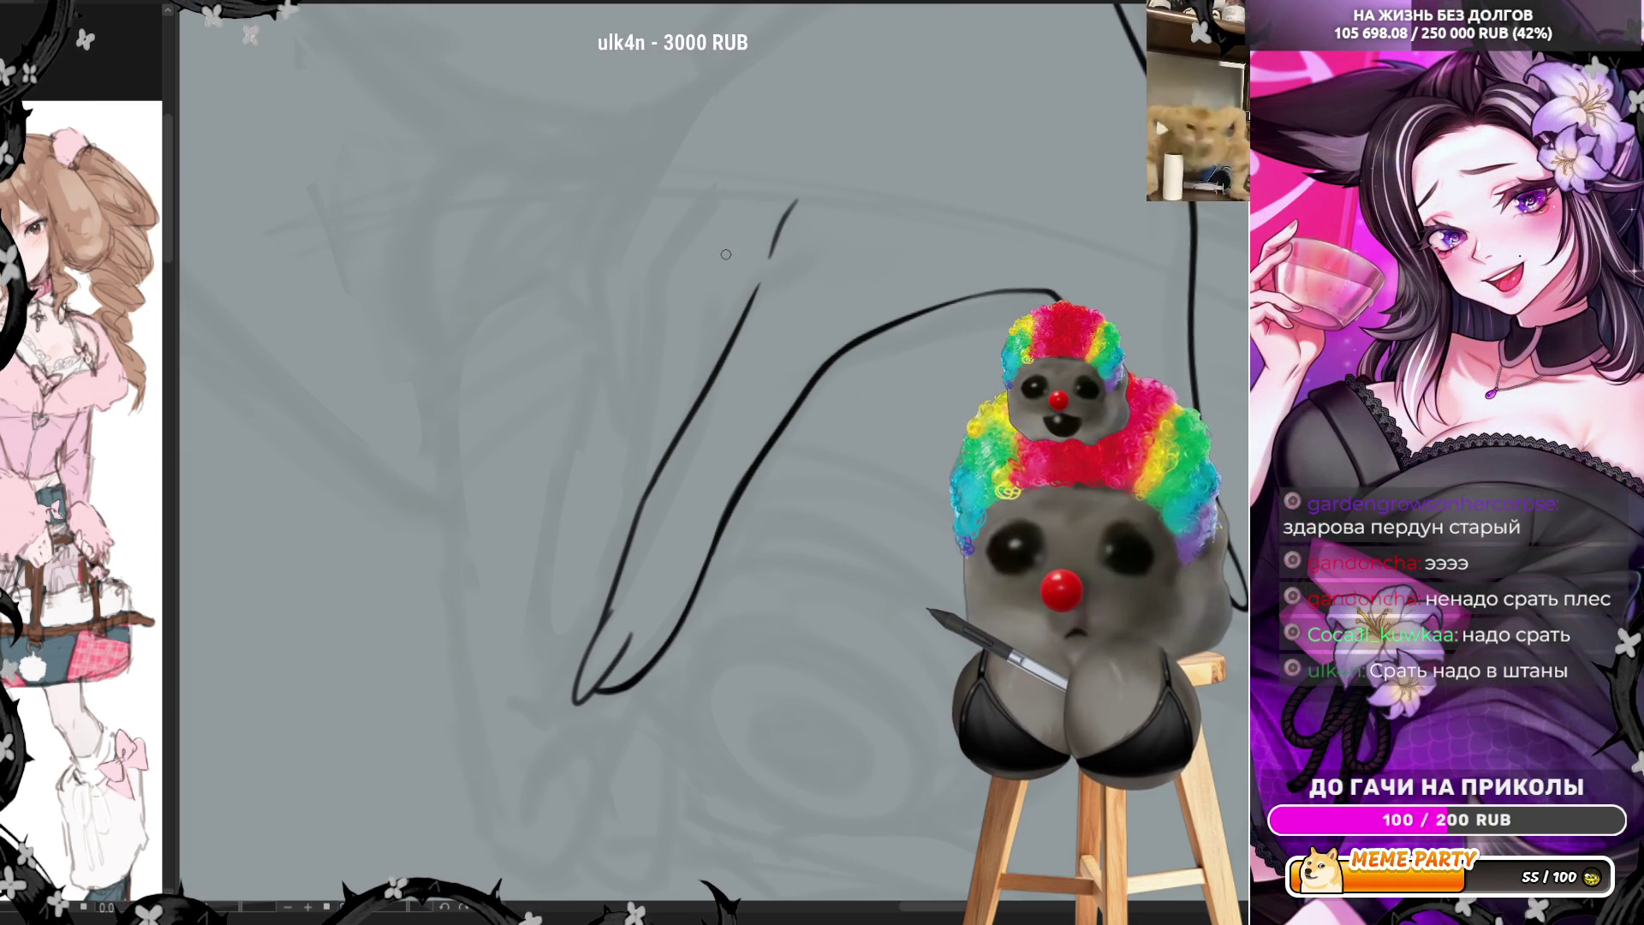
{"action": "left_click_drag", "start_coordinate": [725, 254], "coordinate": [823, 336]}
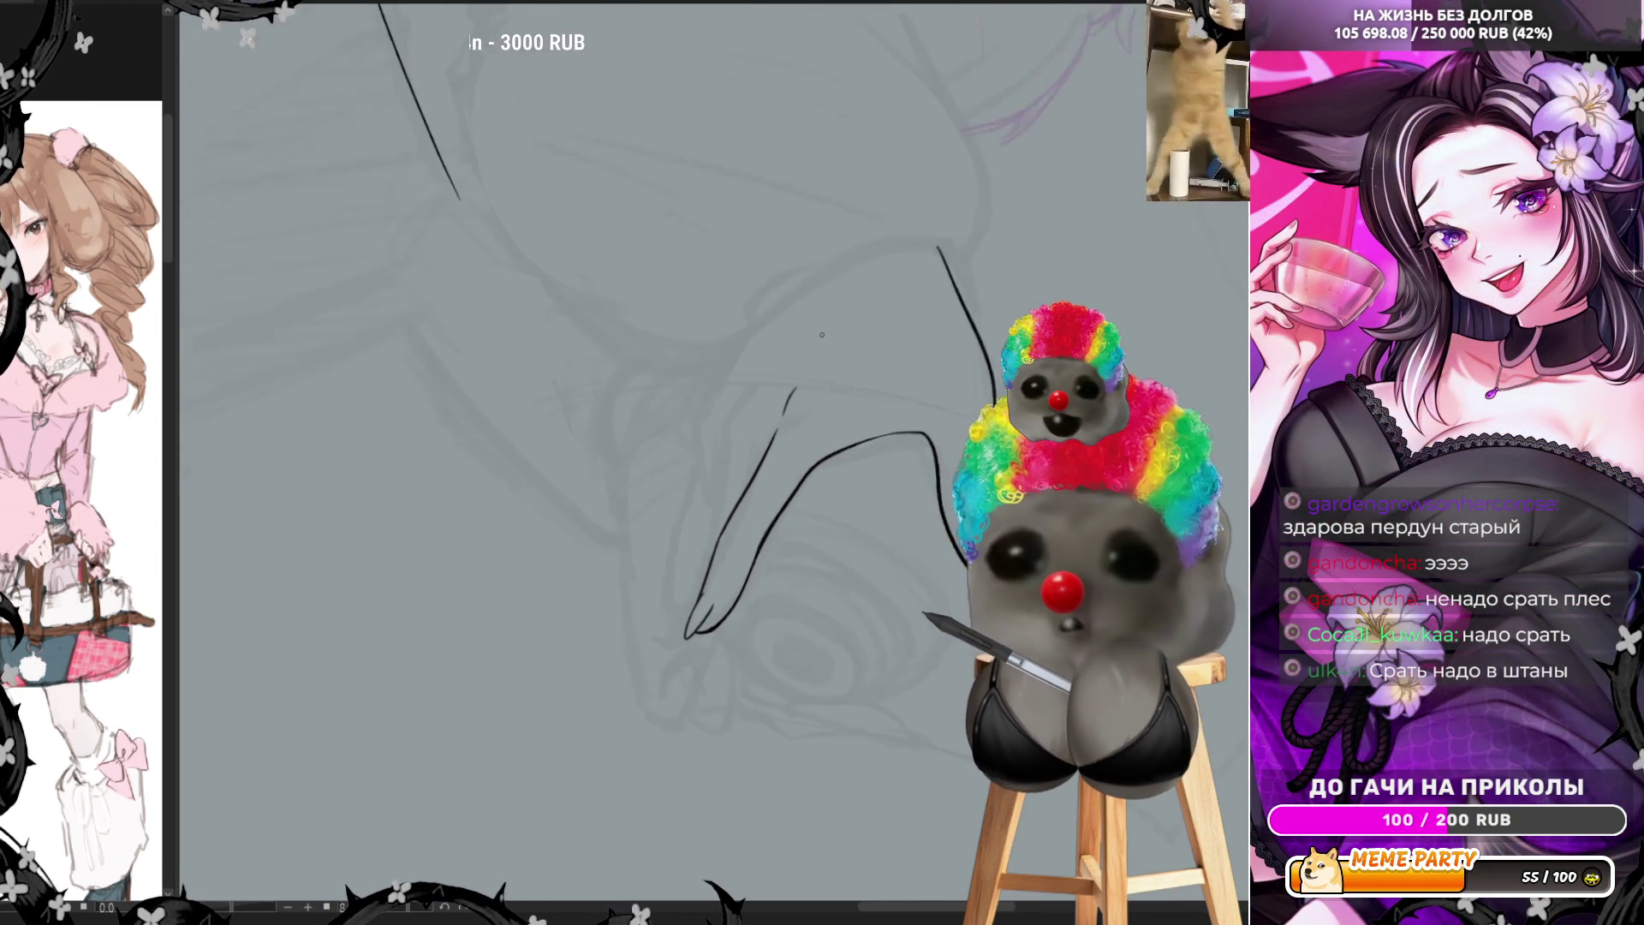
{"action": "mouse_move", "coordinate": [822, 336]}
{"action": "left_mouse_down"}
{"action": "mouse_move", "coordinate": [839, 312]}
{"action": "mouse_move", "coordinate": [776, 453]}
{"action": "left_mouse_up"}
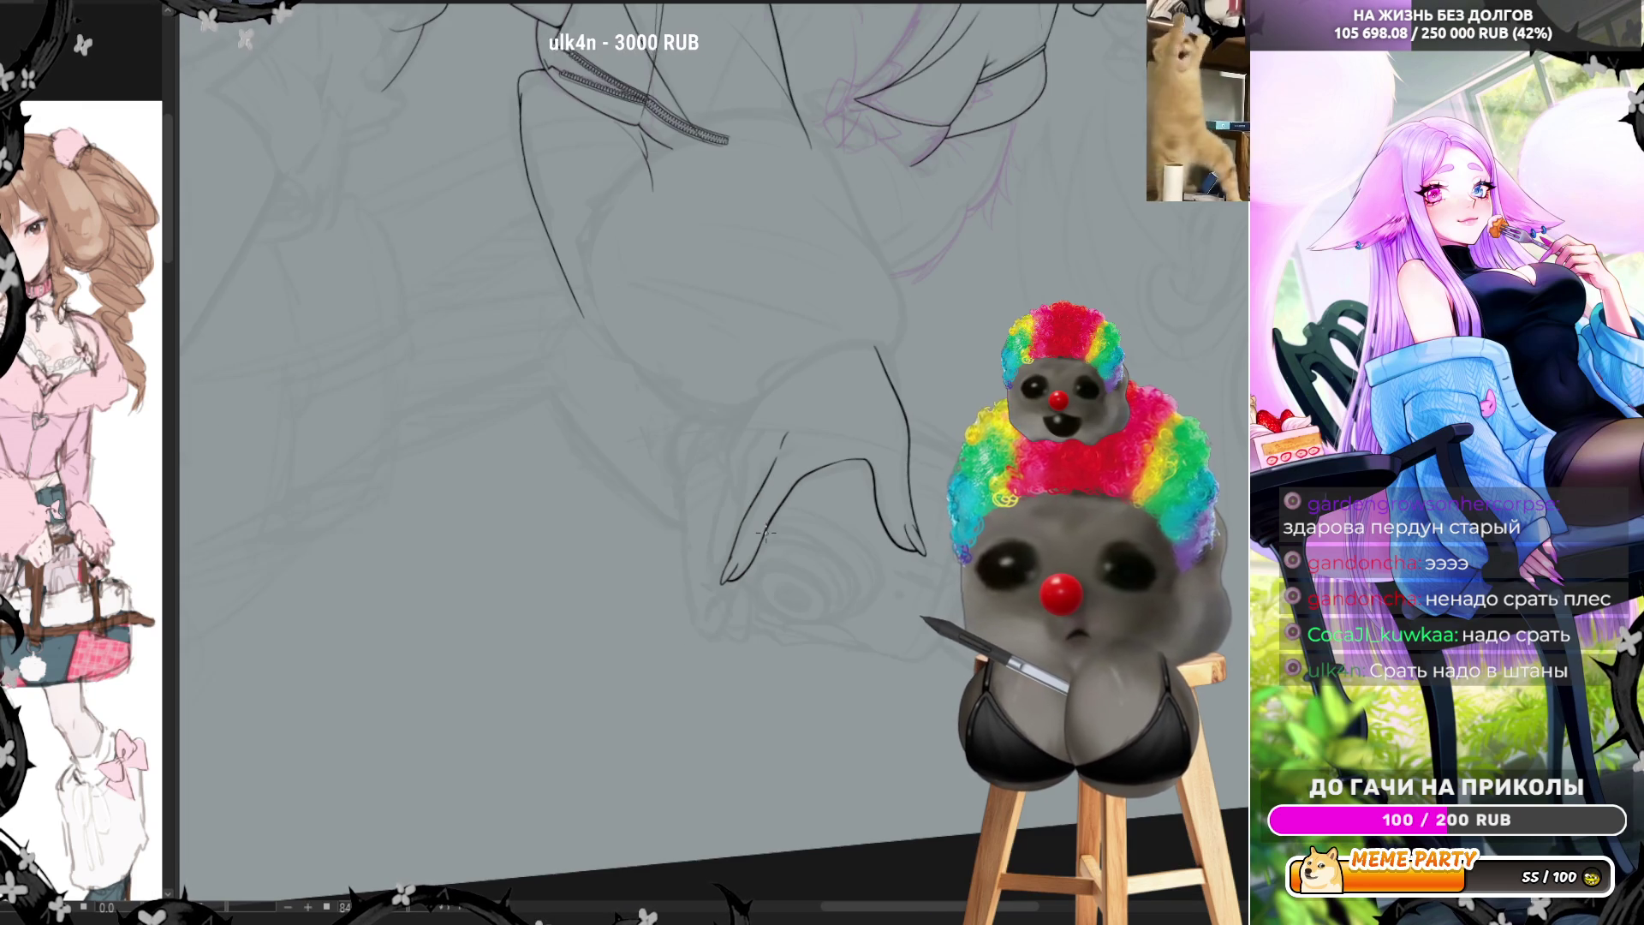
{"action": "scroll", "coordinate": [777, 454], "scroll_direction": "up", "scroll_amount": 1}
{"action": "scroll", "coordinate": [777, 453], "scroll_direction": "up", "scroll_amount": 1}
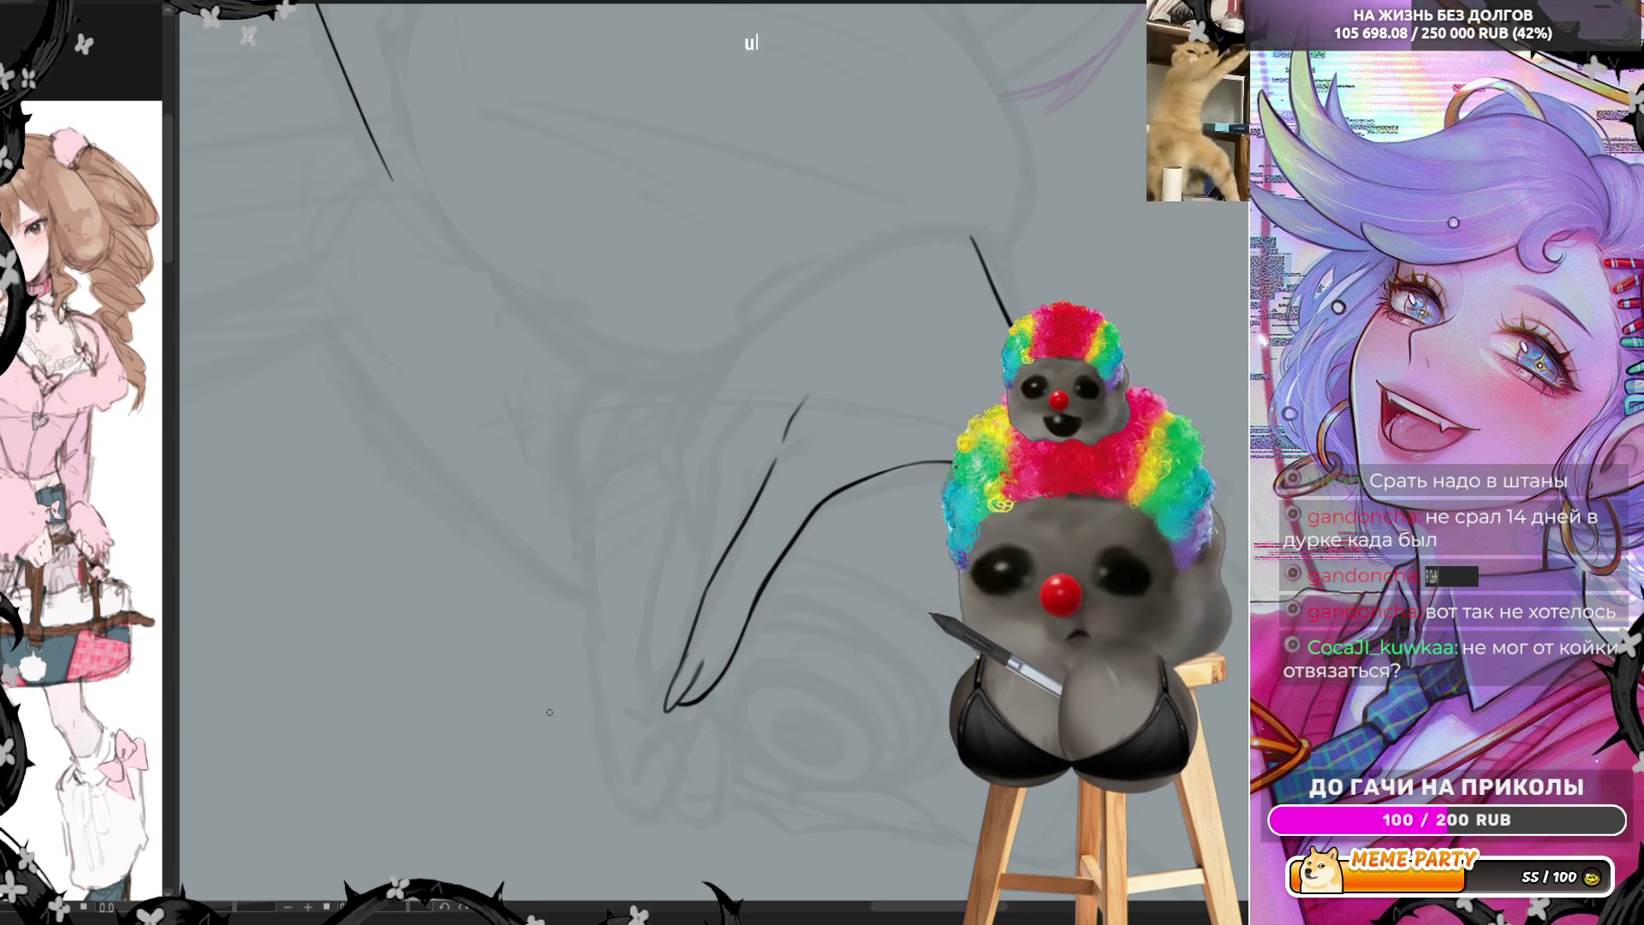
{"action": "mouse_move", "coordinate": [598, 689]}
{"action": "left_mouse_down"}
{"action": "mouse_move", "coordinate": [363, 915]}
{"action": "mouse_move", "coordinate": [832, 432]}
{"action": "left_mouse_up"}
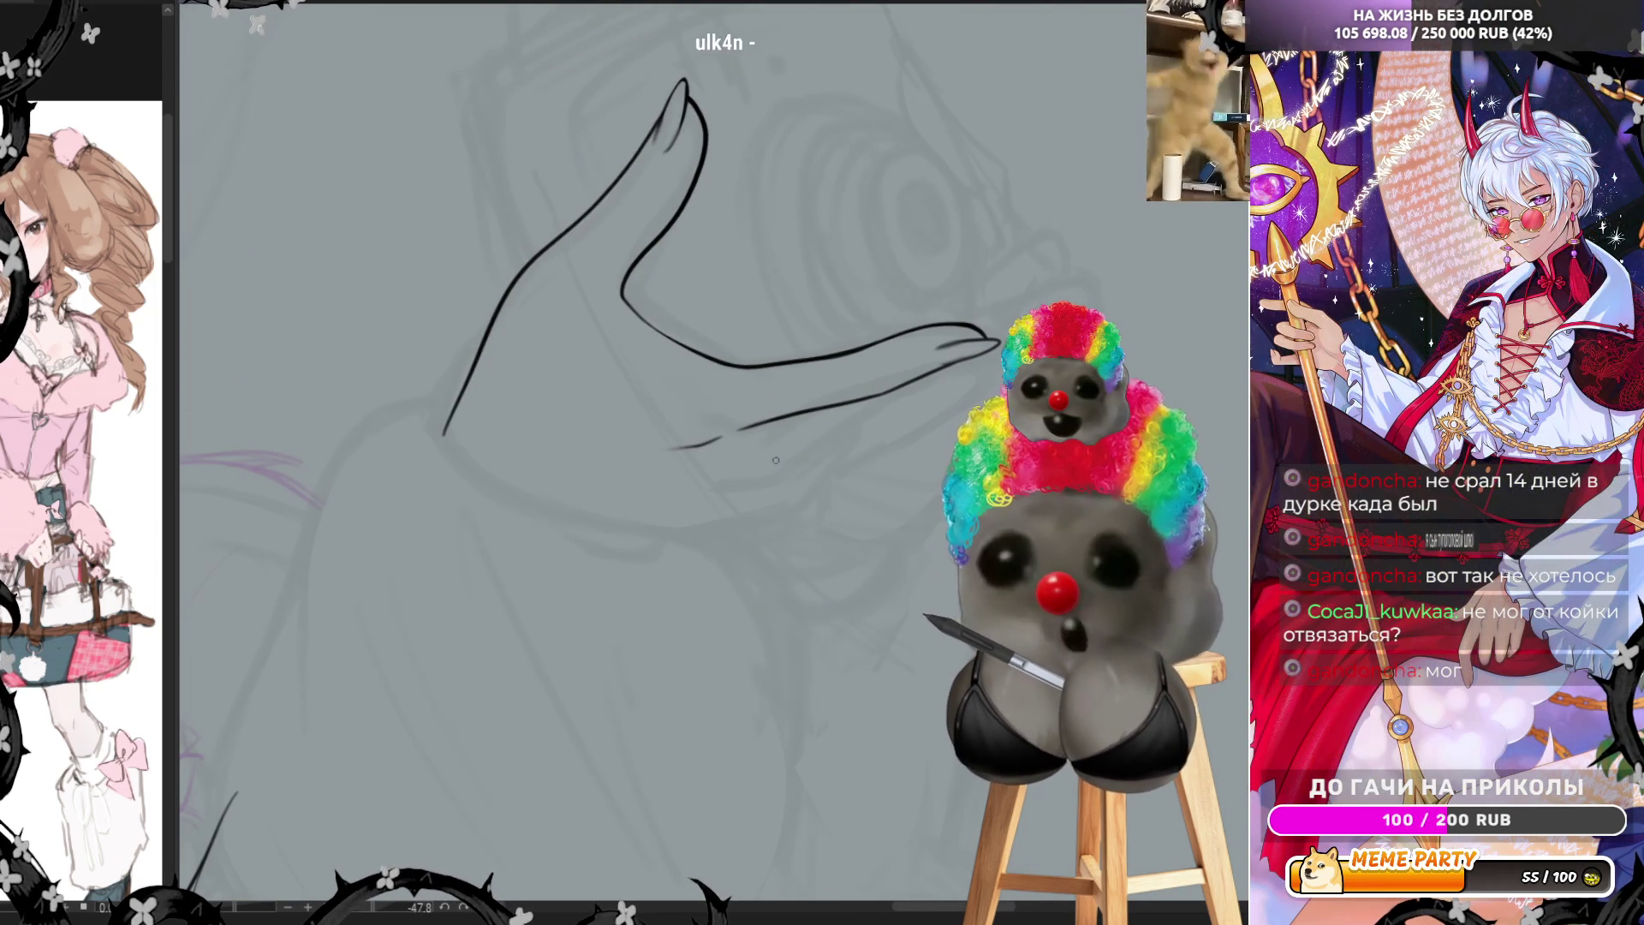
Carry the finger's lower contour out to the fingertip in three strokes
{"action": "left_click_drag", "start_coordinate": [824, 436], "coordinate": [895, 388]}
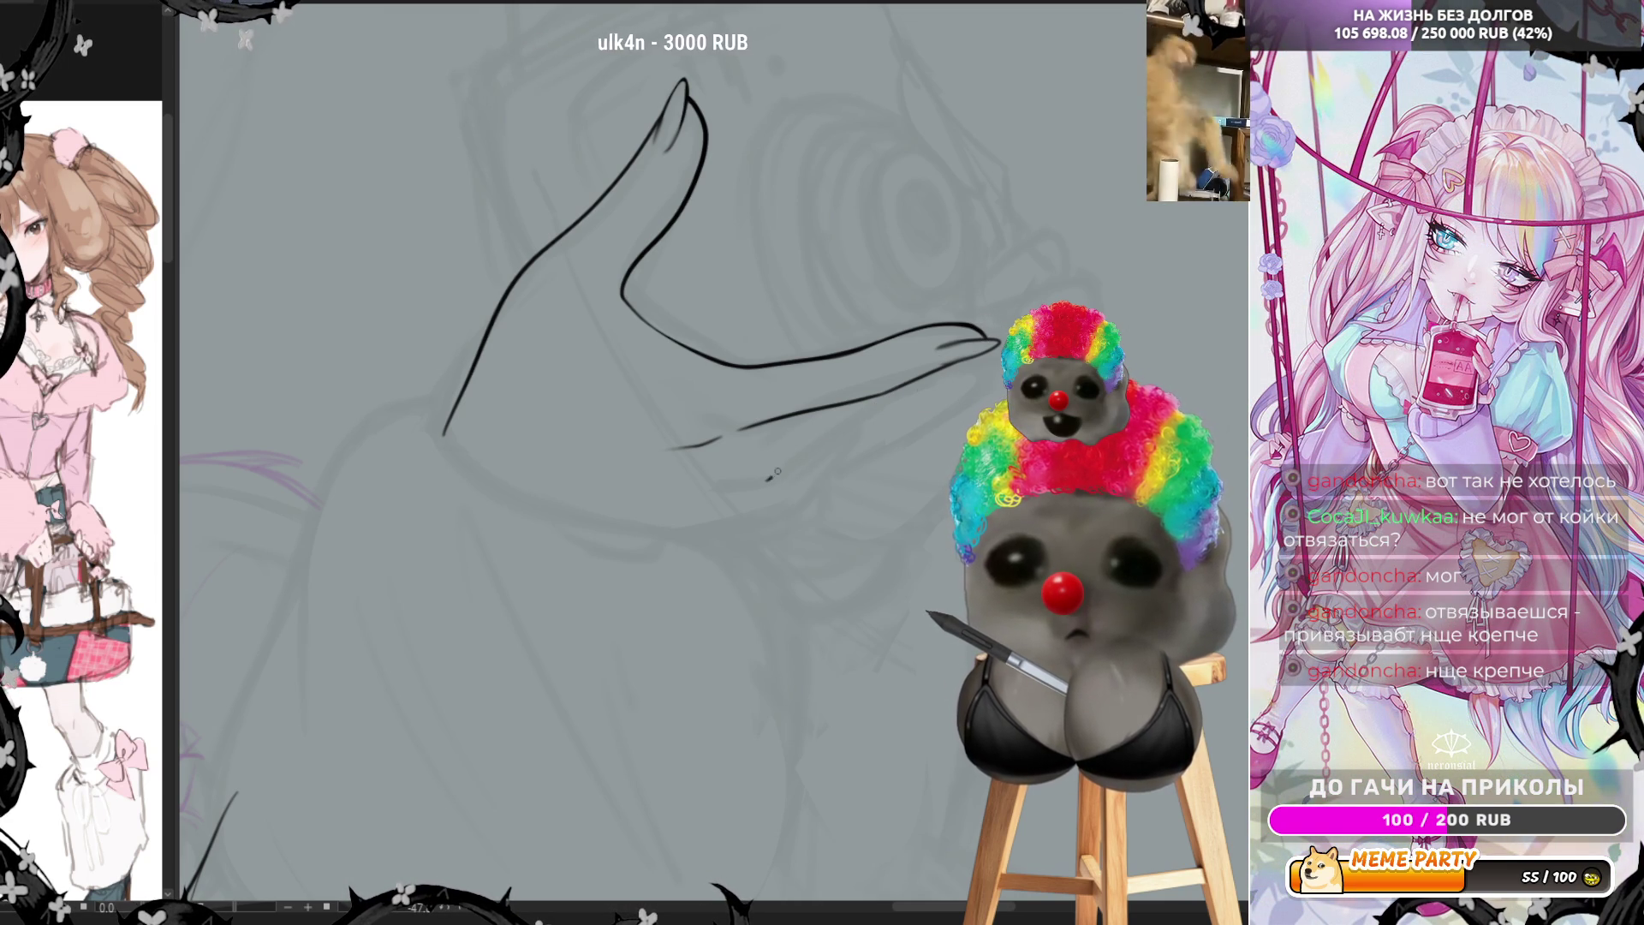
{"action": "left_click_drag", "start_coordinate": [828, 437], "coordinate": [906, 397]}
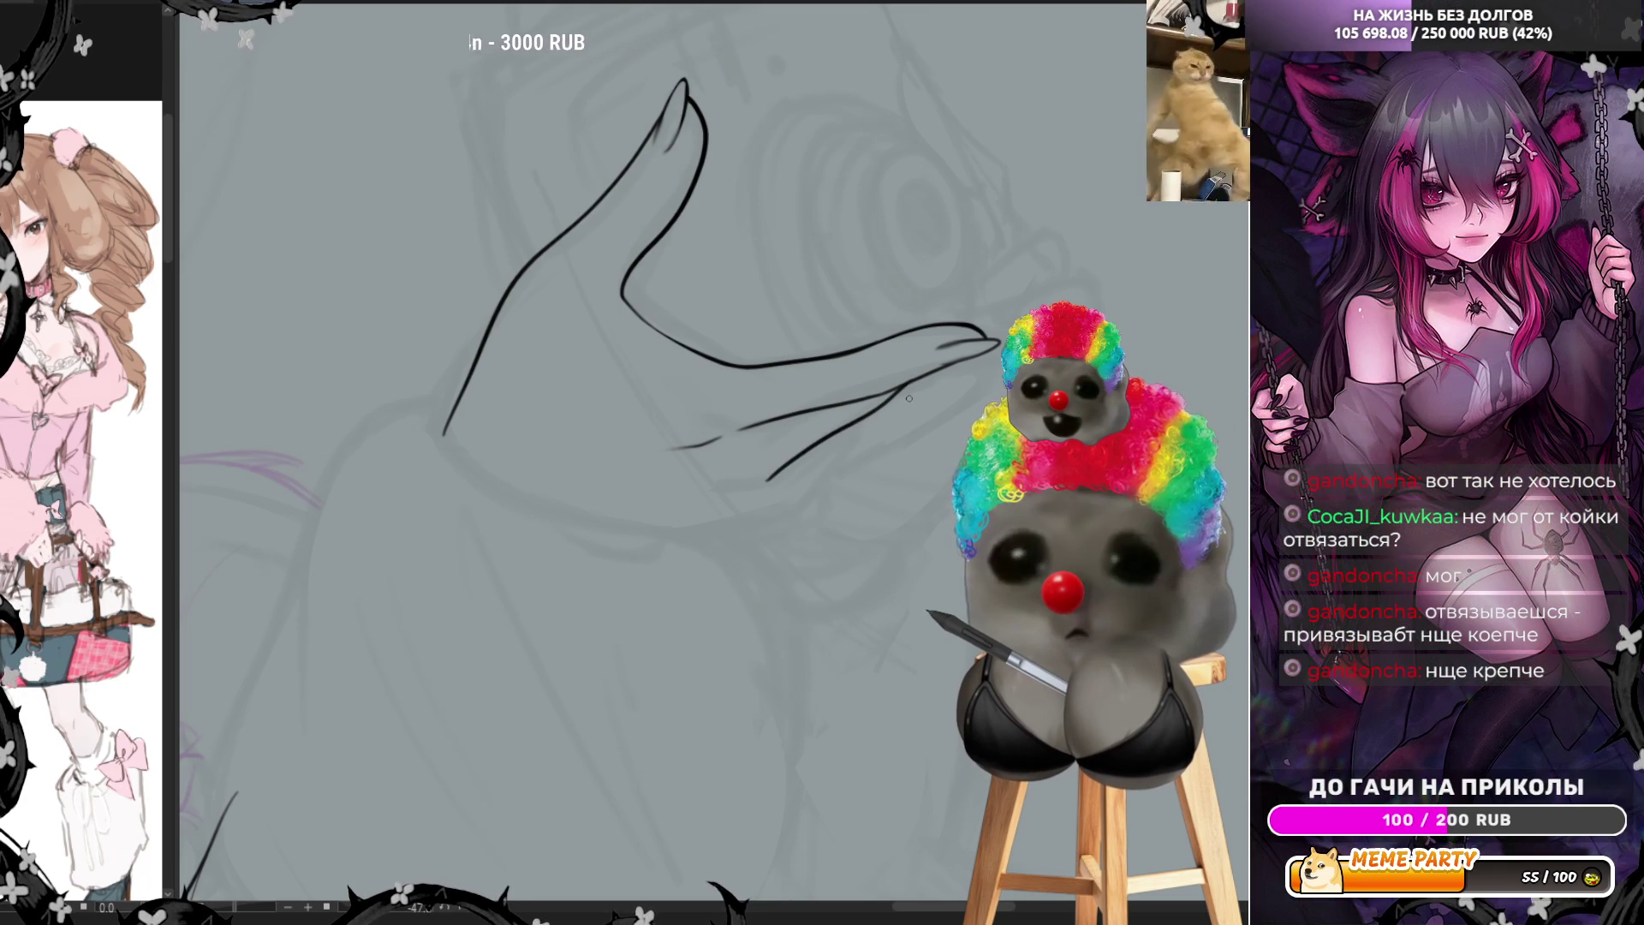
{"action": "left_click_drag", "start_coordinate": [925, 376], "coordinate": [967, 363]}
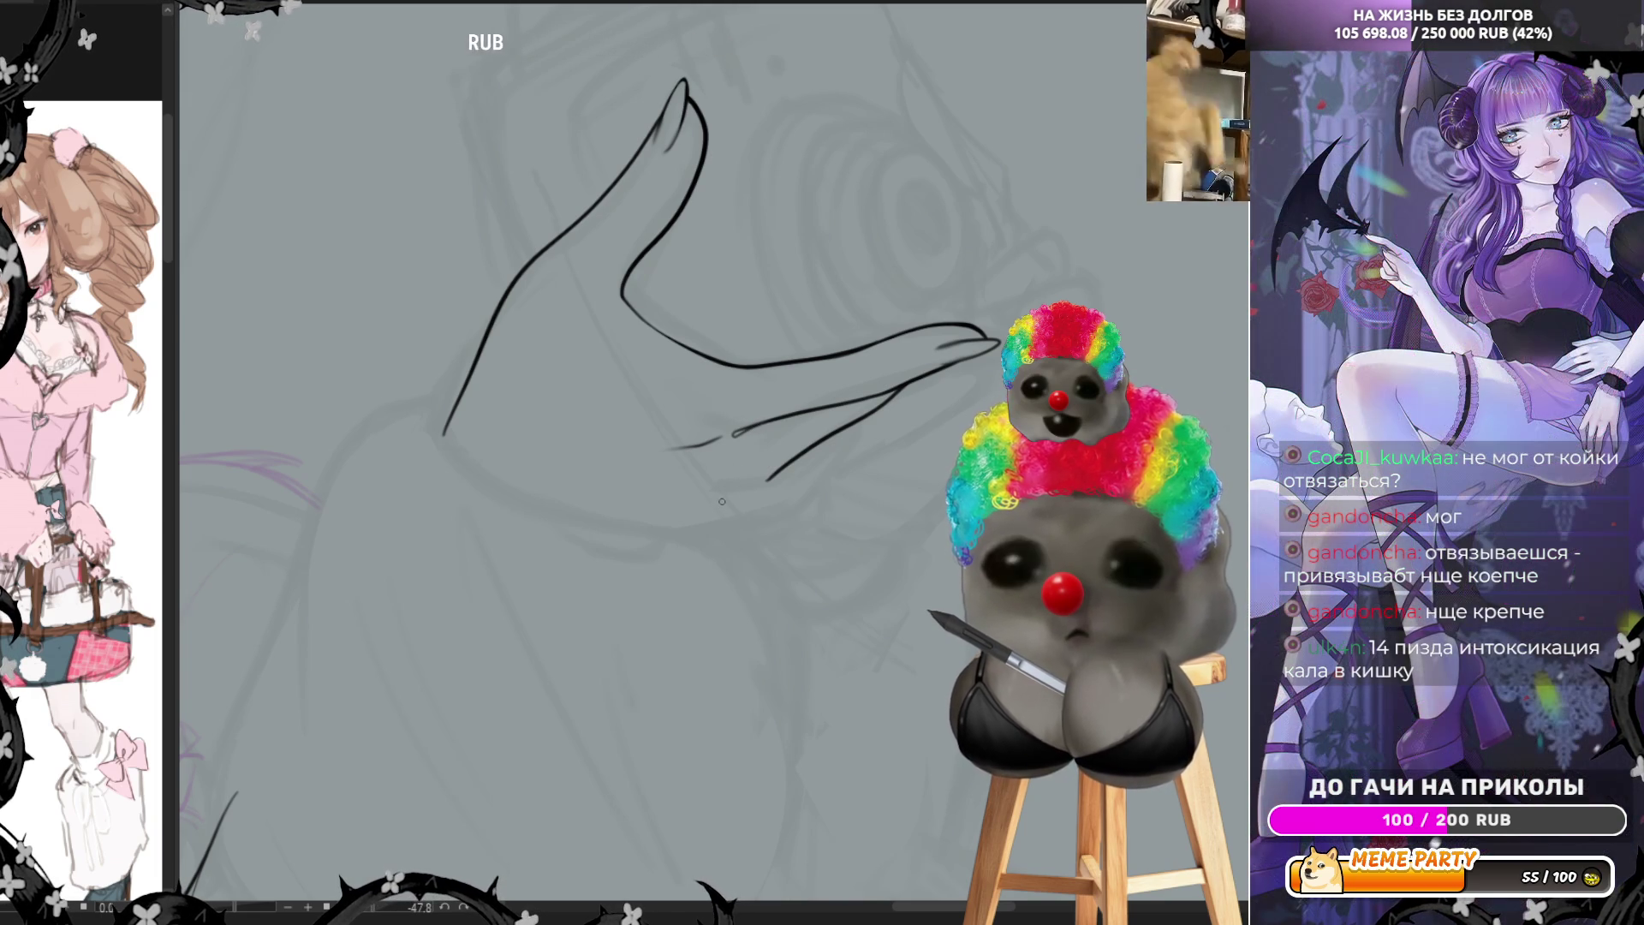
Ink a line under the finger, undo it, and rotate the view so the finger points right
{"action": "mouse_move", "coordinate": [659, 537]}
{"action": "left_mouse_down"}
{"action": "mouse_move", "coordinate": [793, 503]}
{"action": "mouse_move", "coordinate": [914, 392]}
{"action": "left_mouse_up"}
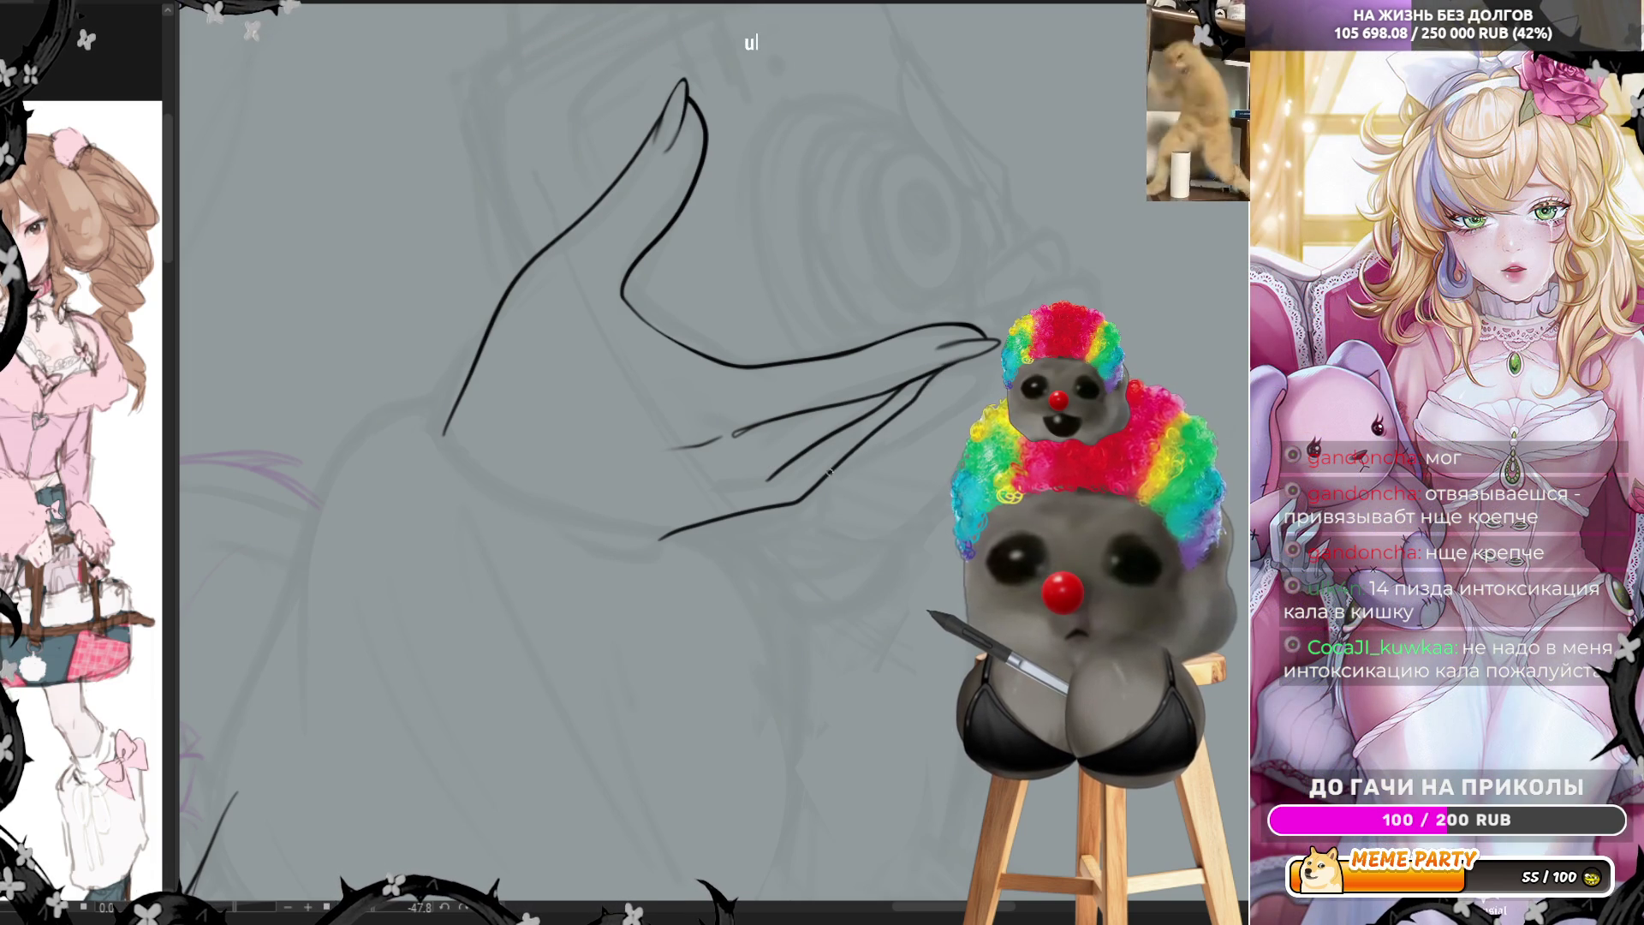
{"action": "key", "text": "ctrl+z"}
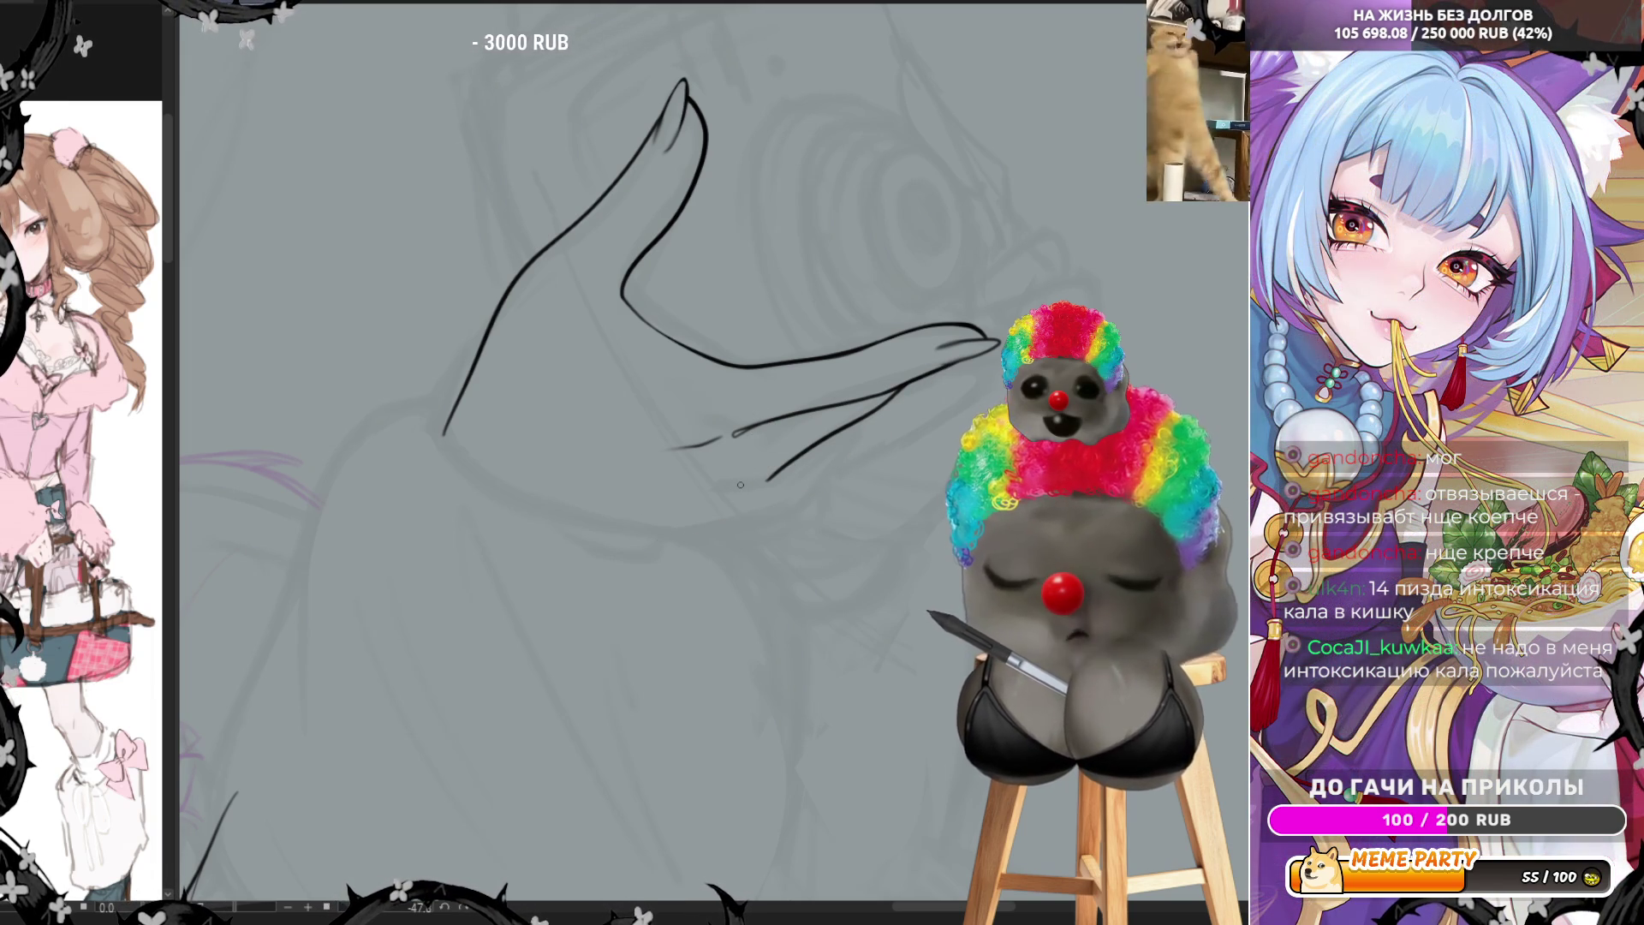
{"action": "left_click_drag", "start_coordinate": [741, 483], "coordinate": [408, 820]}
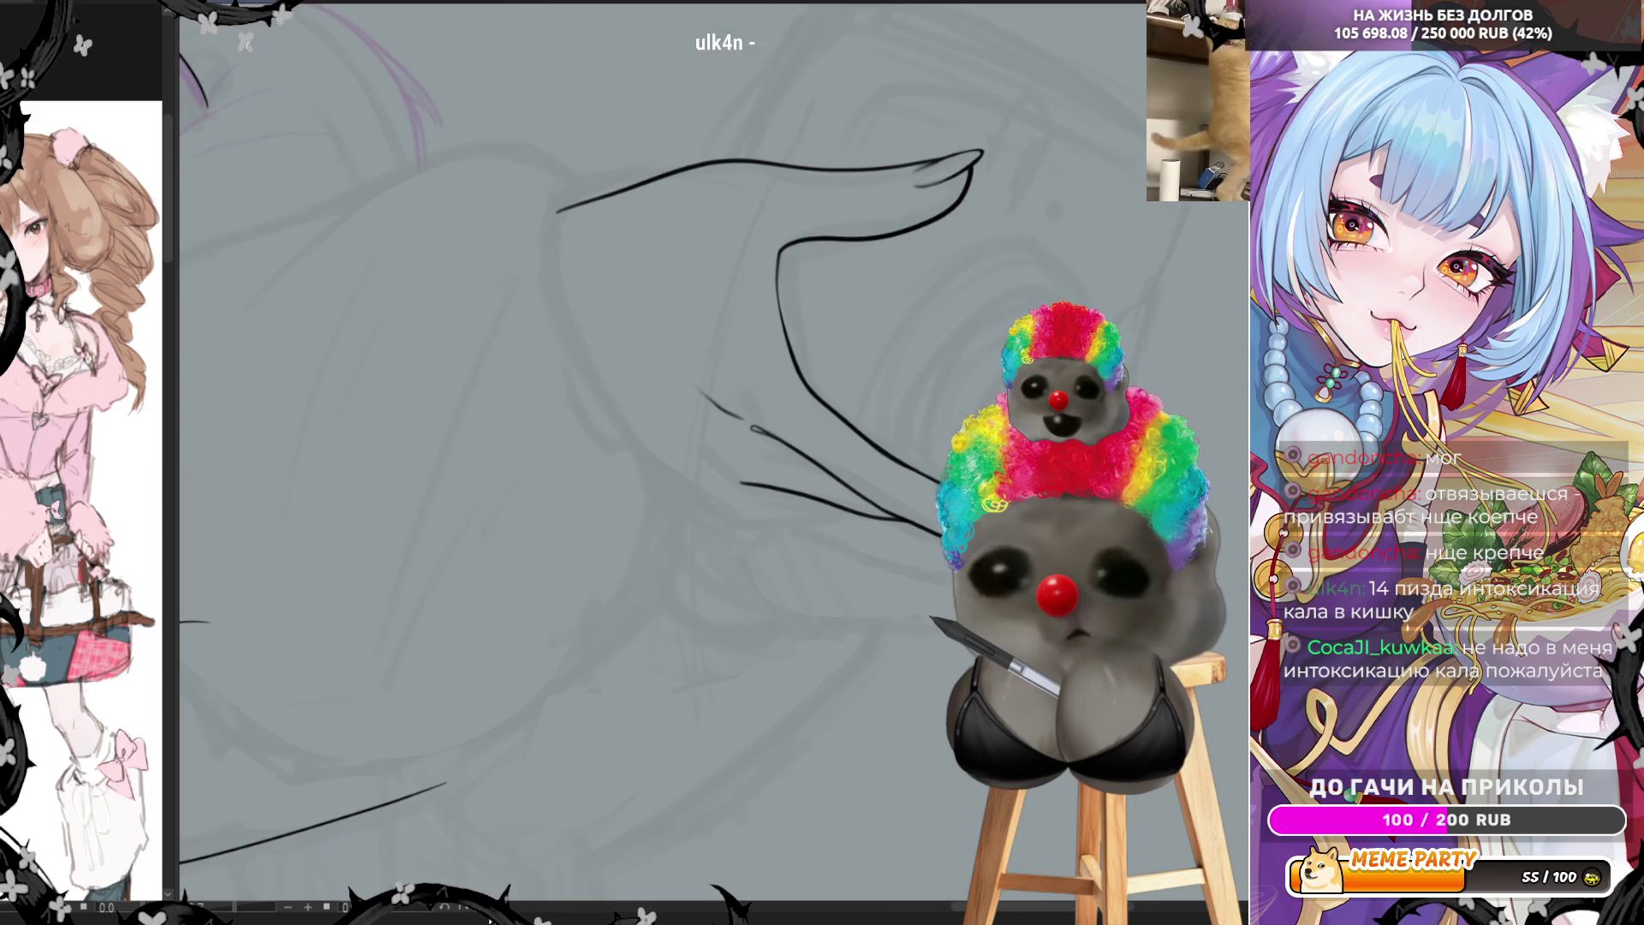
{"action": "scroll", "coordinate": [757, 514], "scroll_direction": "down", "scroll_amount": 3}
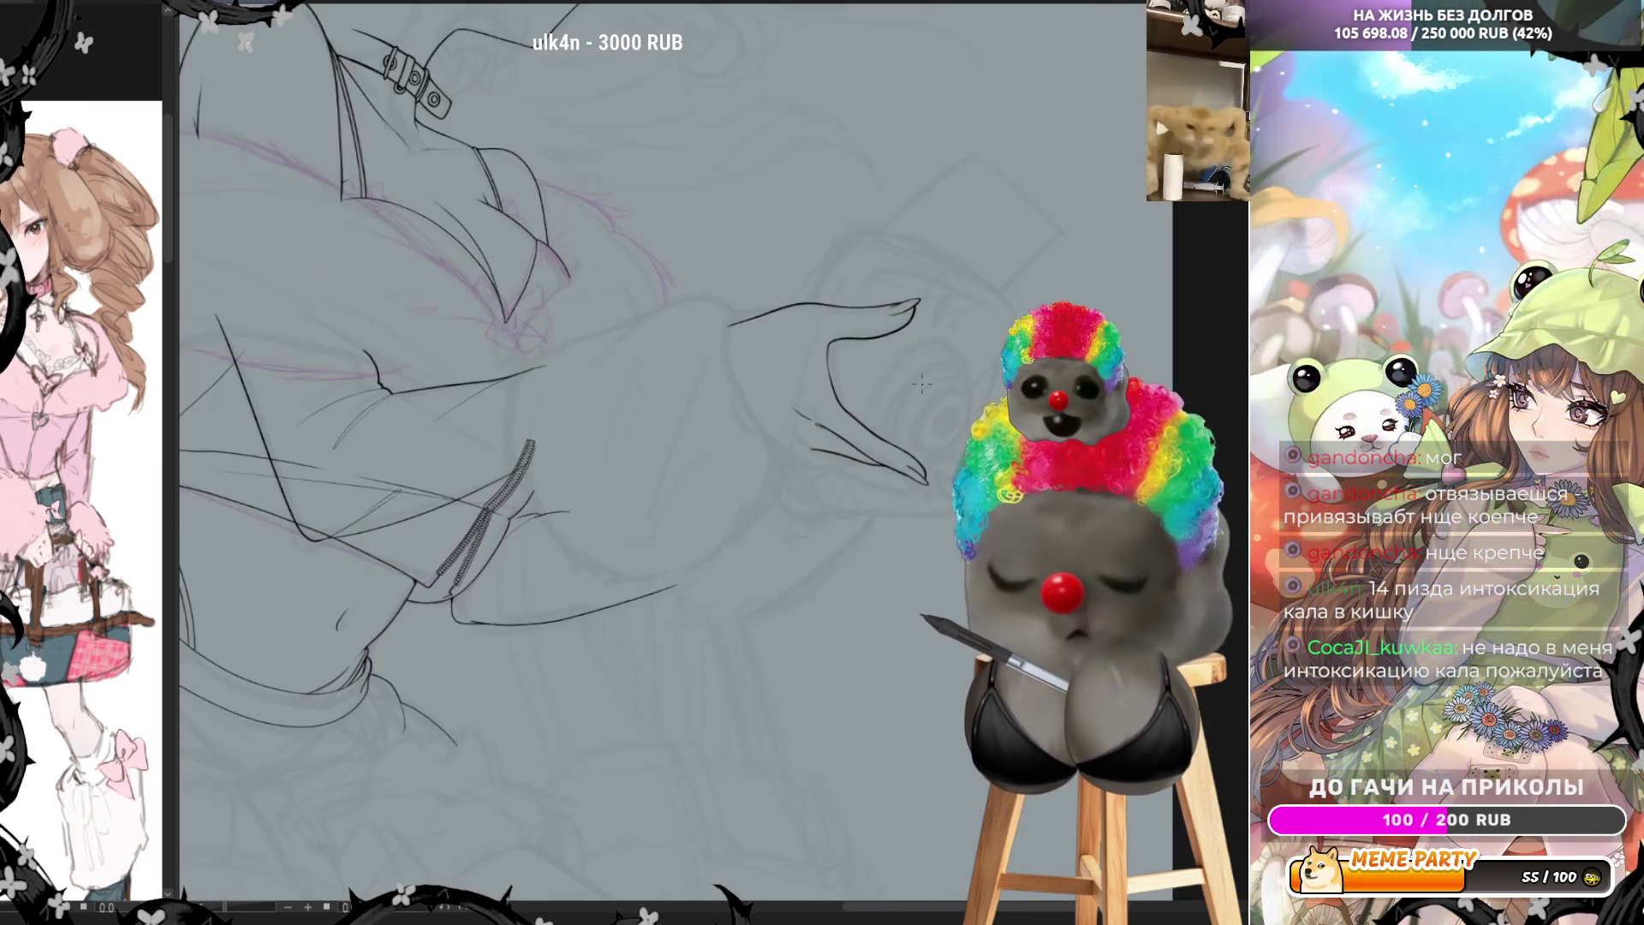
{"action": "scroll", "coordinate": [937, 389], "scroll_direction": "up", "scroll_amount": 2}
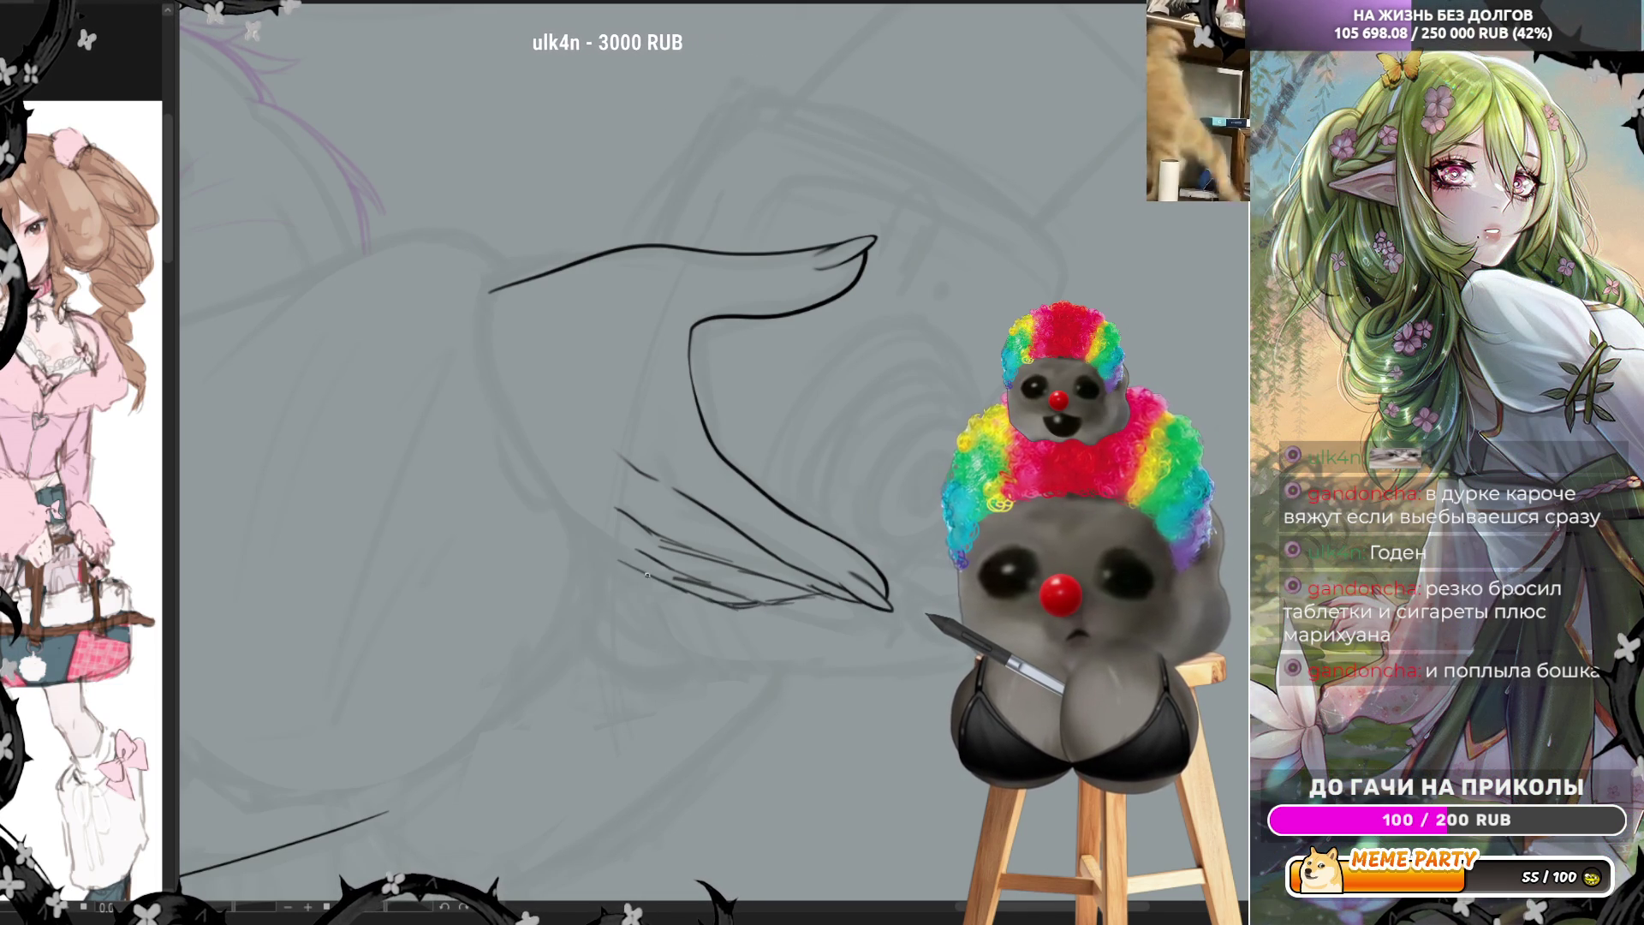
Ink a thin line for the next finger beneath the pointing finger and mirror the view
{"action": "left_click_drag", "start_coordinate": [544, 511], "coordinate": [617, 558]}
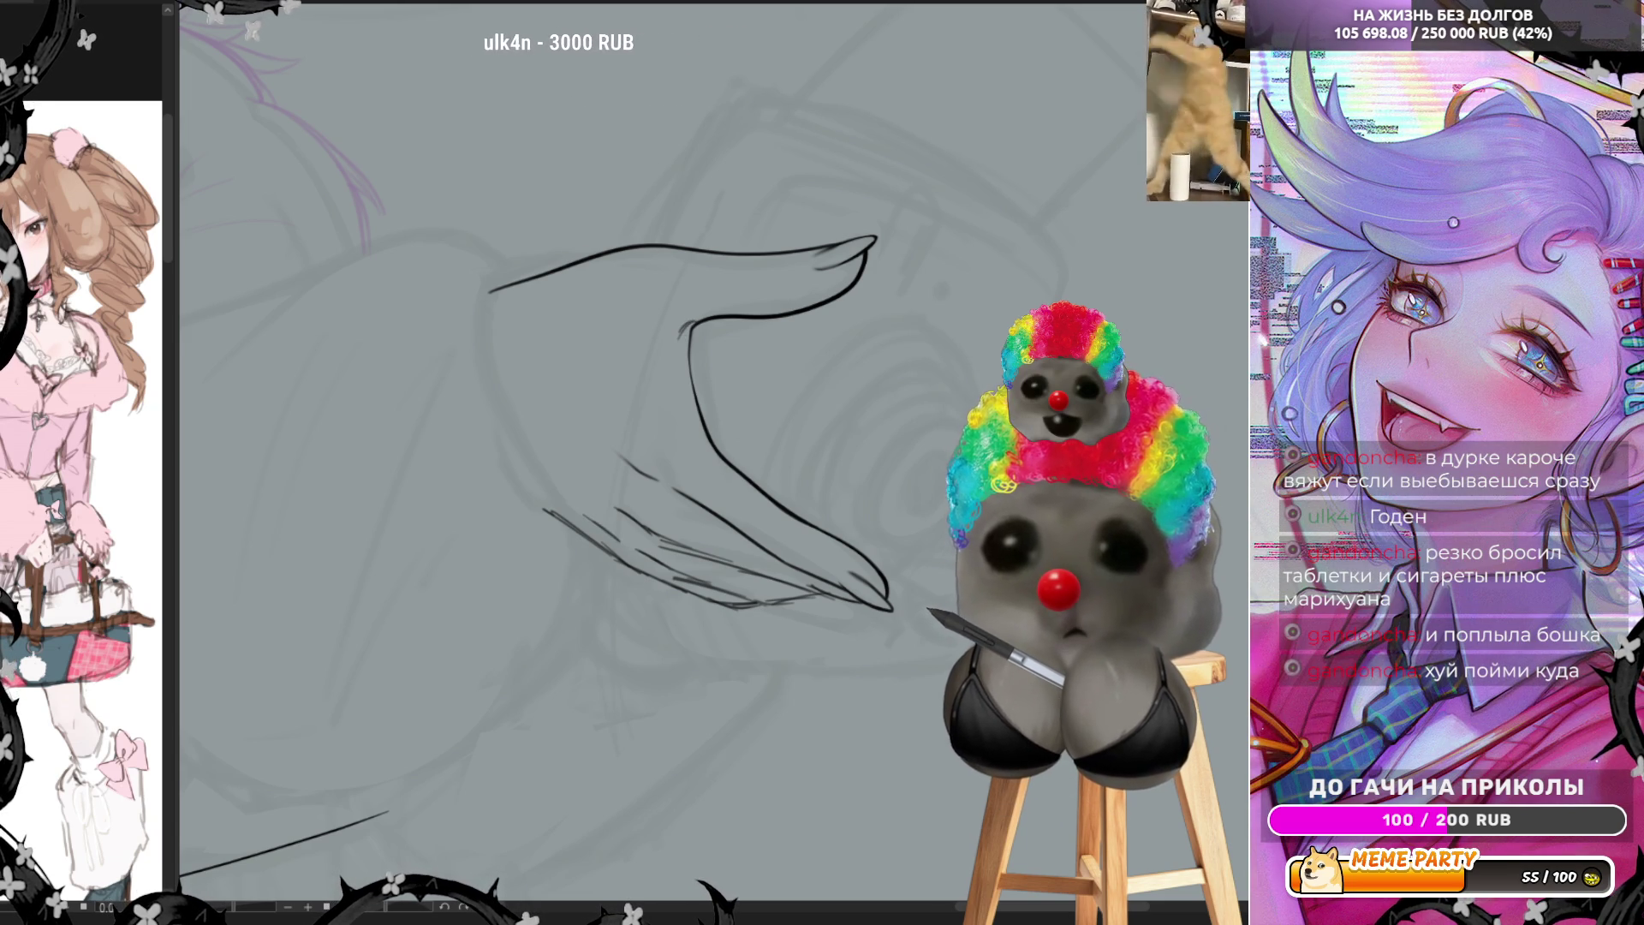
{"action": "key", "text": "h"}
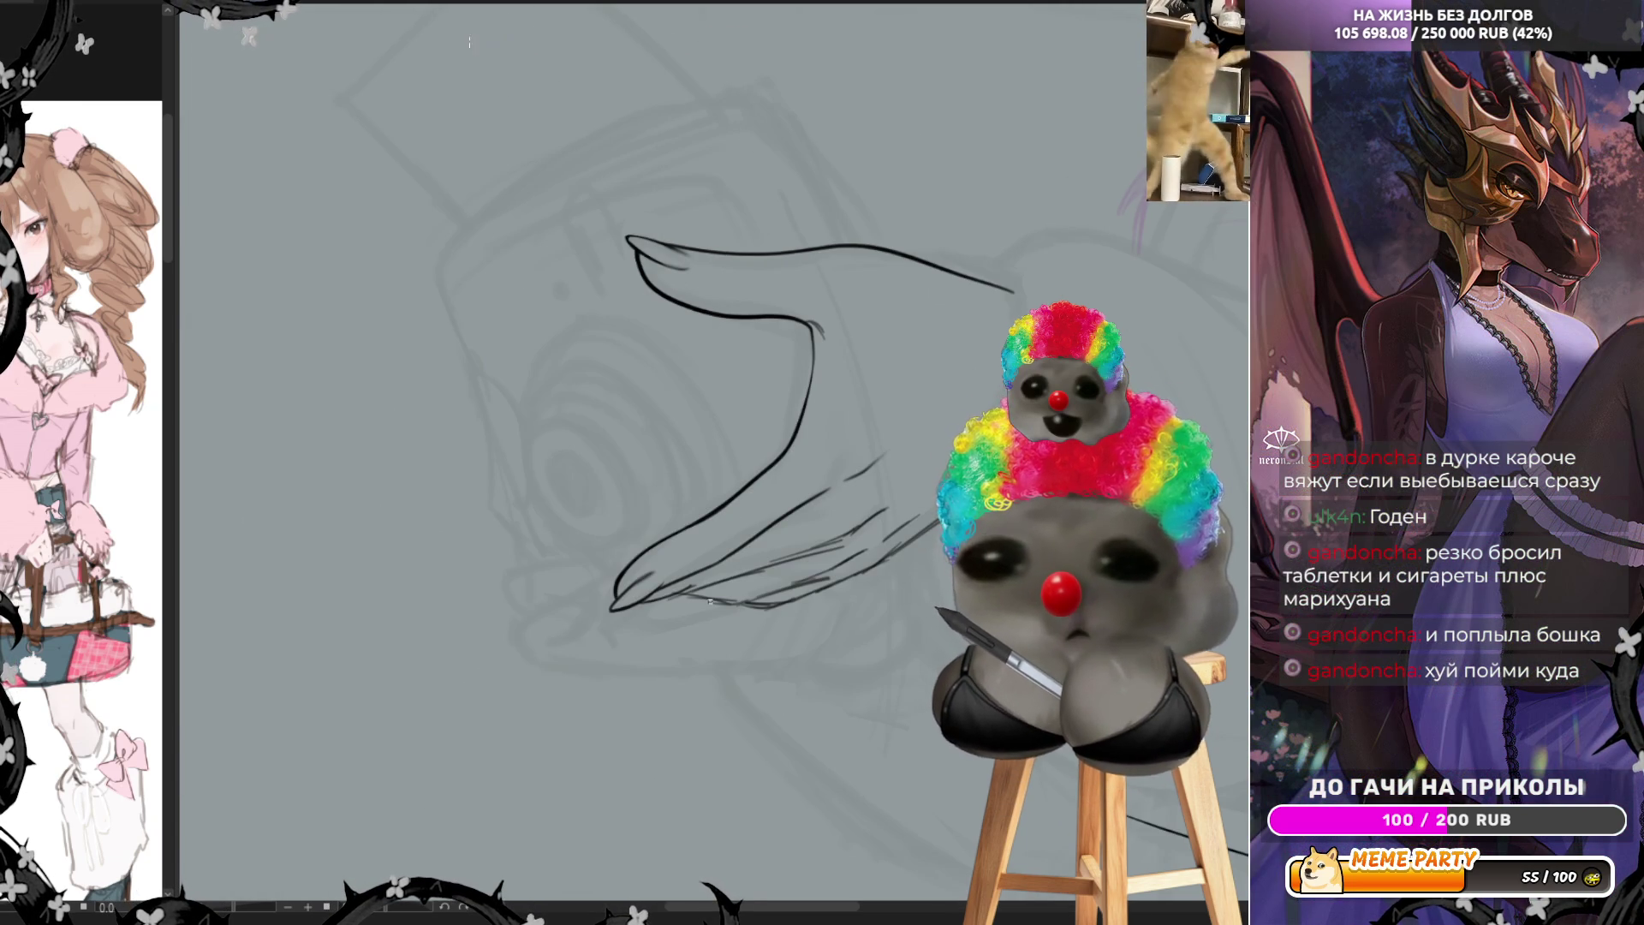
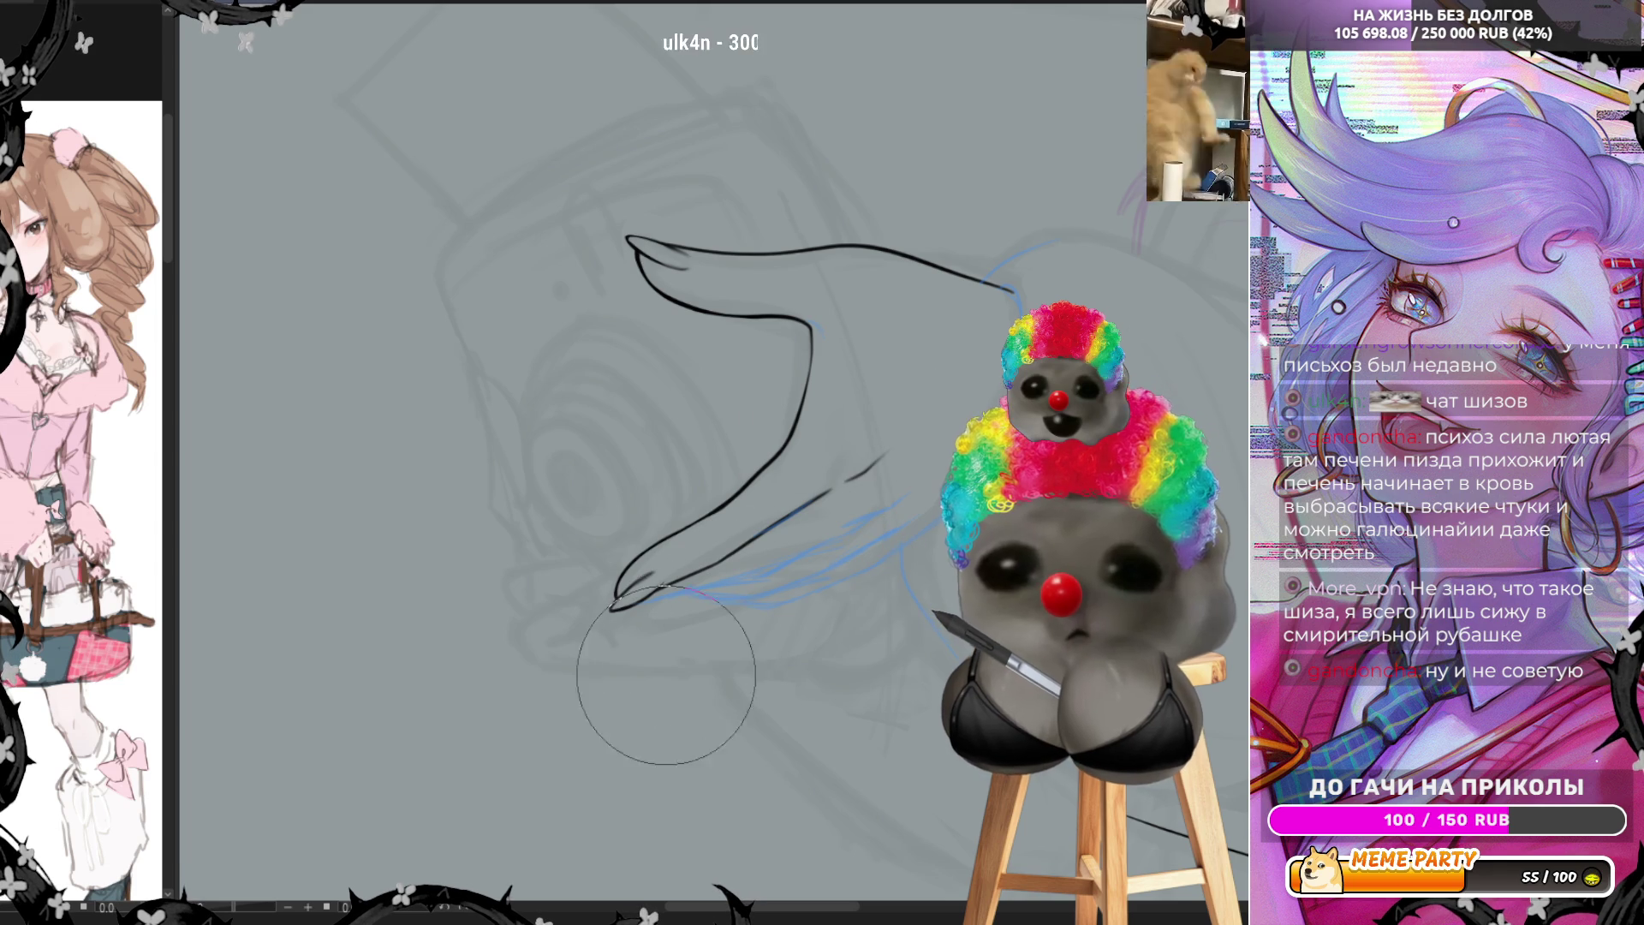
{"action": "scroll", "coordinate": [559, 514], "scroll_direction": "down", "scroll_amount": 2}
{"action": "scroll", "coordinate": [562, 553], "scroll_direction": "down", "scroll_amount": 2}
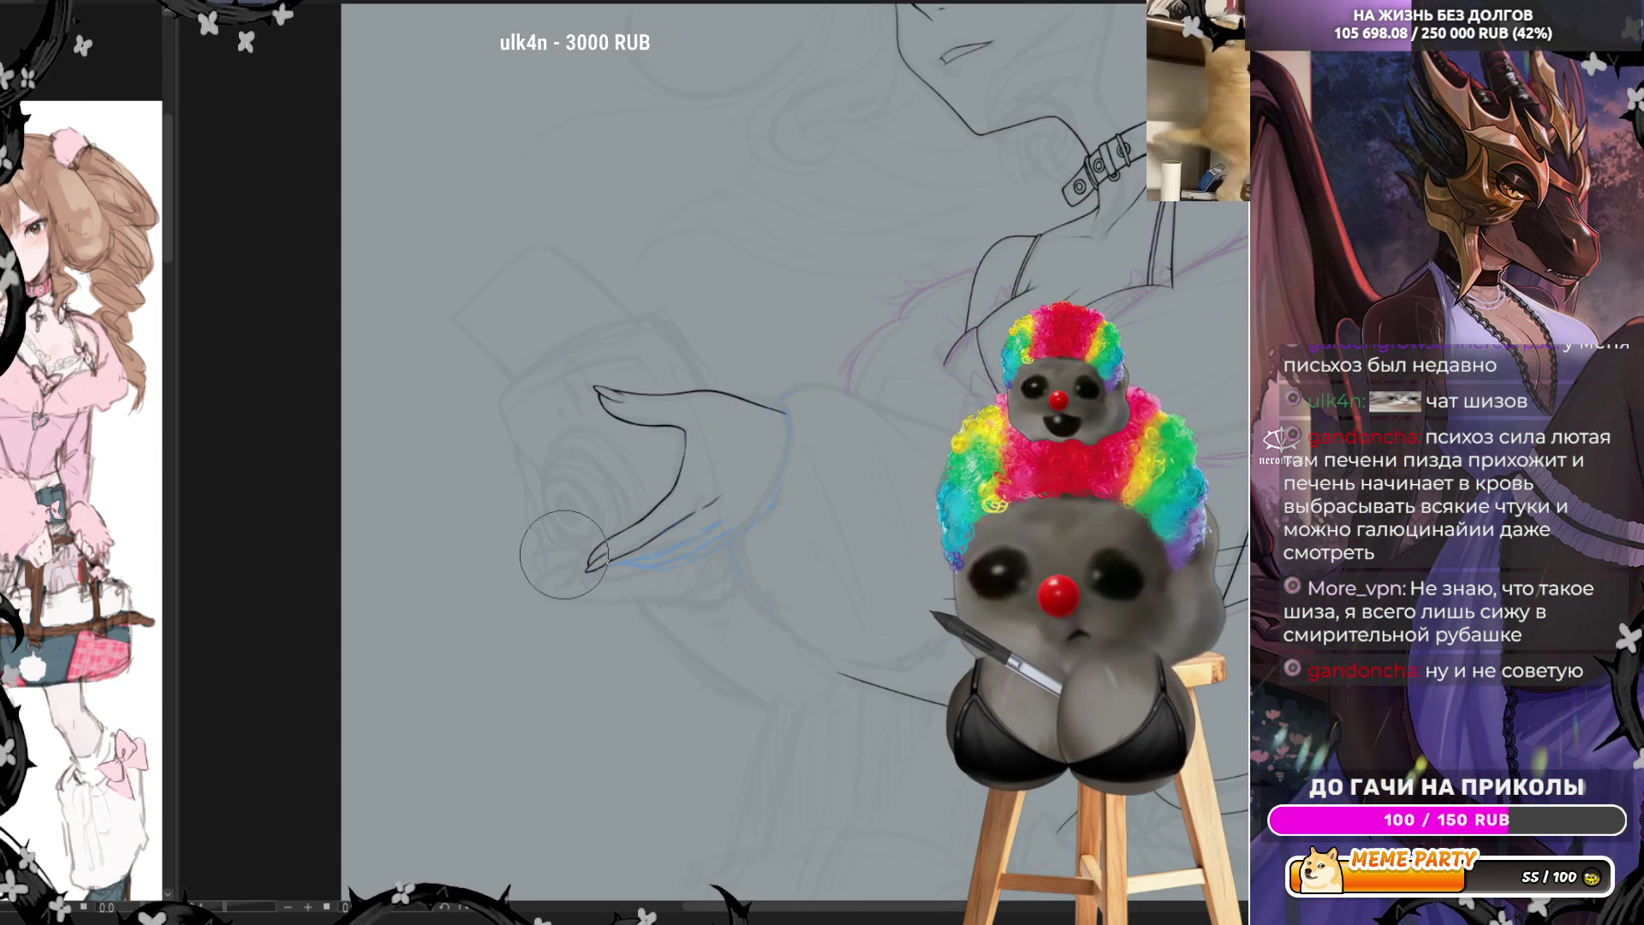
{"action": "scroll", "coordinate": [563, 555], "scroll_direction": "up", "scroll_amount": 1}
{"action": "scroll", "coordinate": [564, 554], "scroll_direction": "up", "scroll_amount": 2}
{"action": "scroll", "coordinate": [563, 555], "scroll_direction": "up", "scroll_amount": 1}
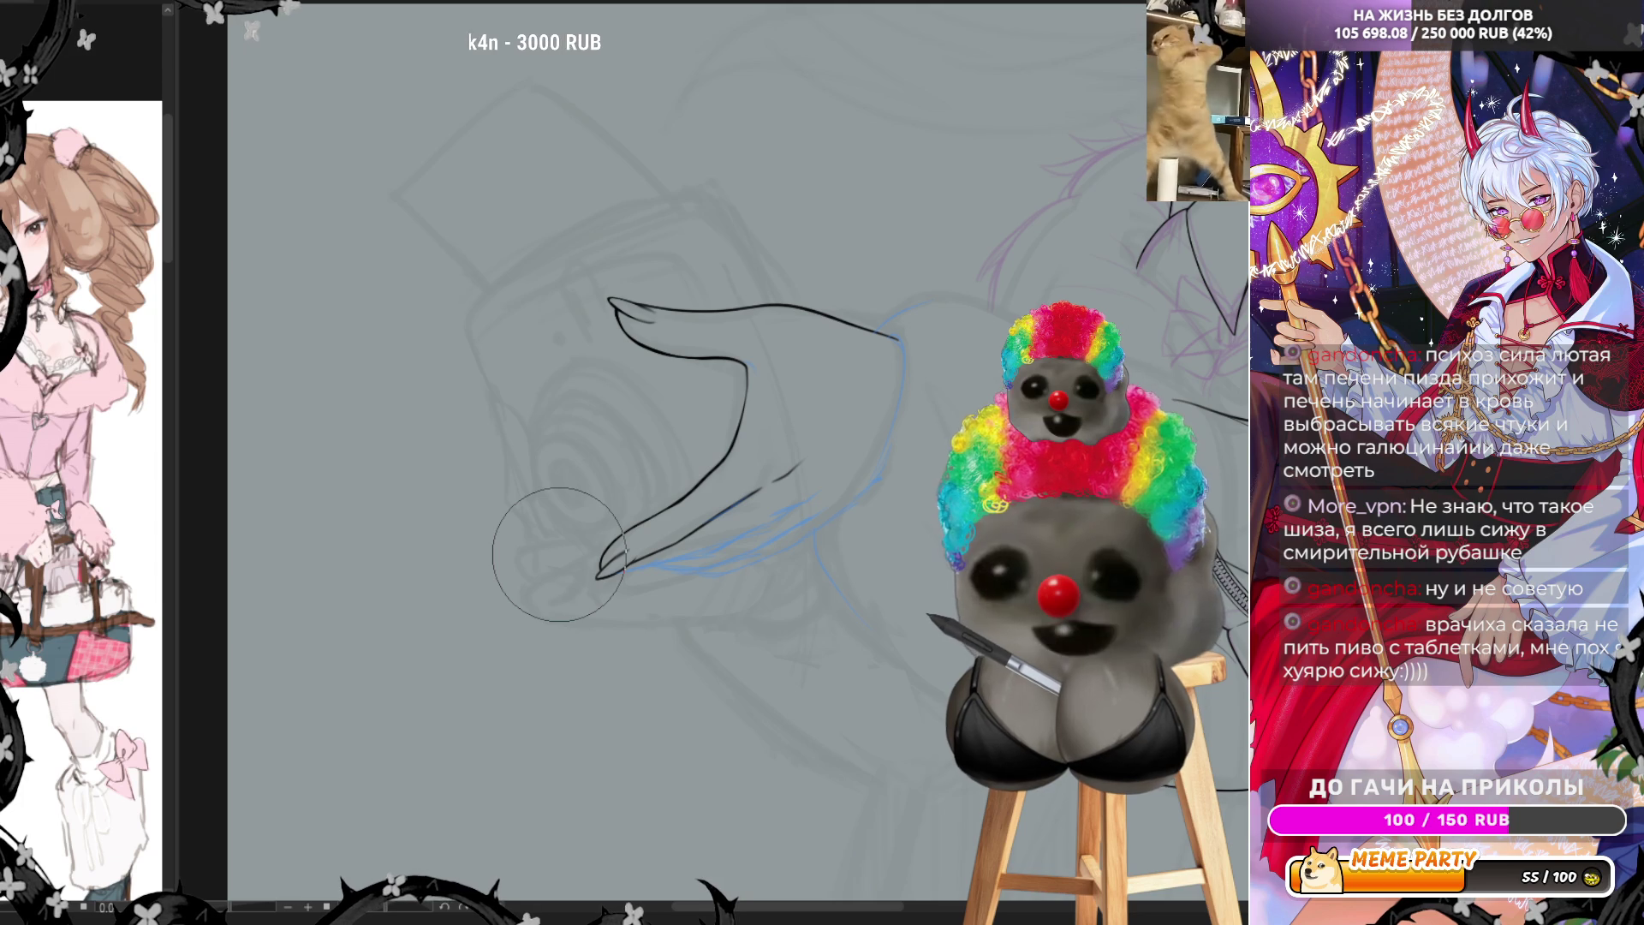
{"action": "scroll", "coordinate": [850, 565], "scroll_direction": "up", "scroll_amount": 2}
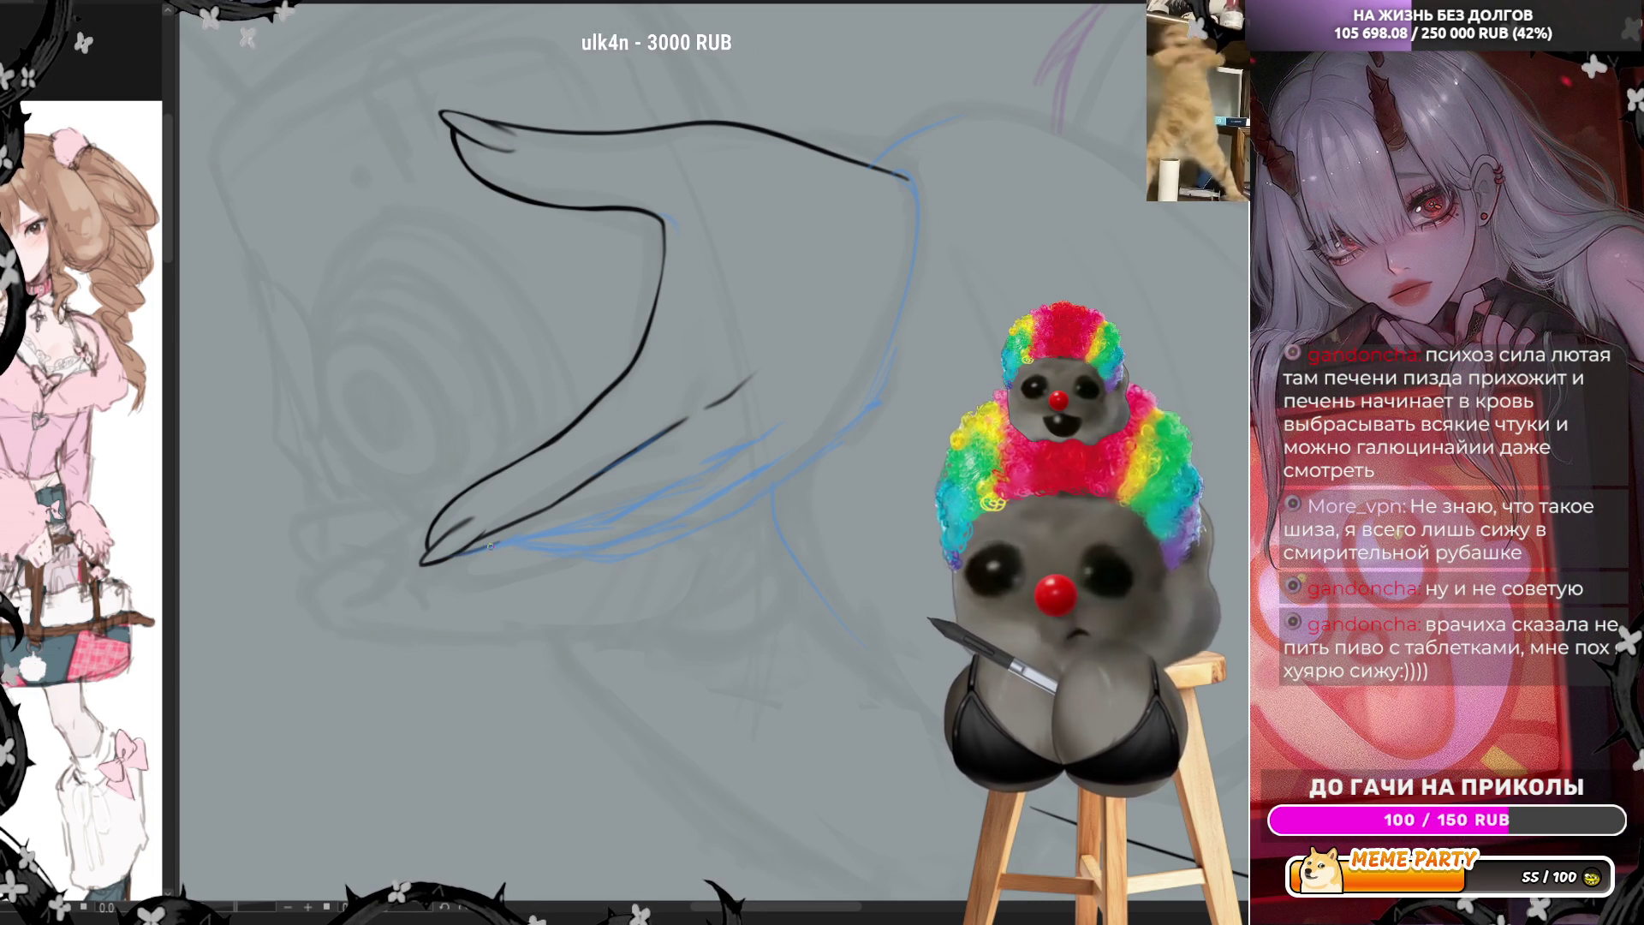
Ink the lower edge of the outstretched hand in black over the blue sketch
{"action": "left_click_drag", "start_coordinate": [450, 553], "coordinate": [585, 532]}
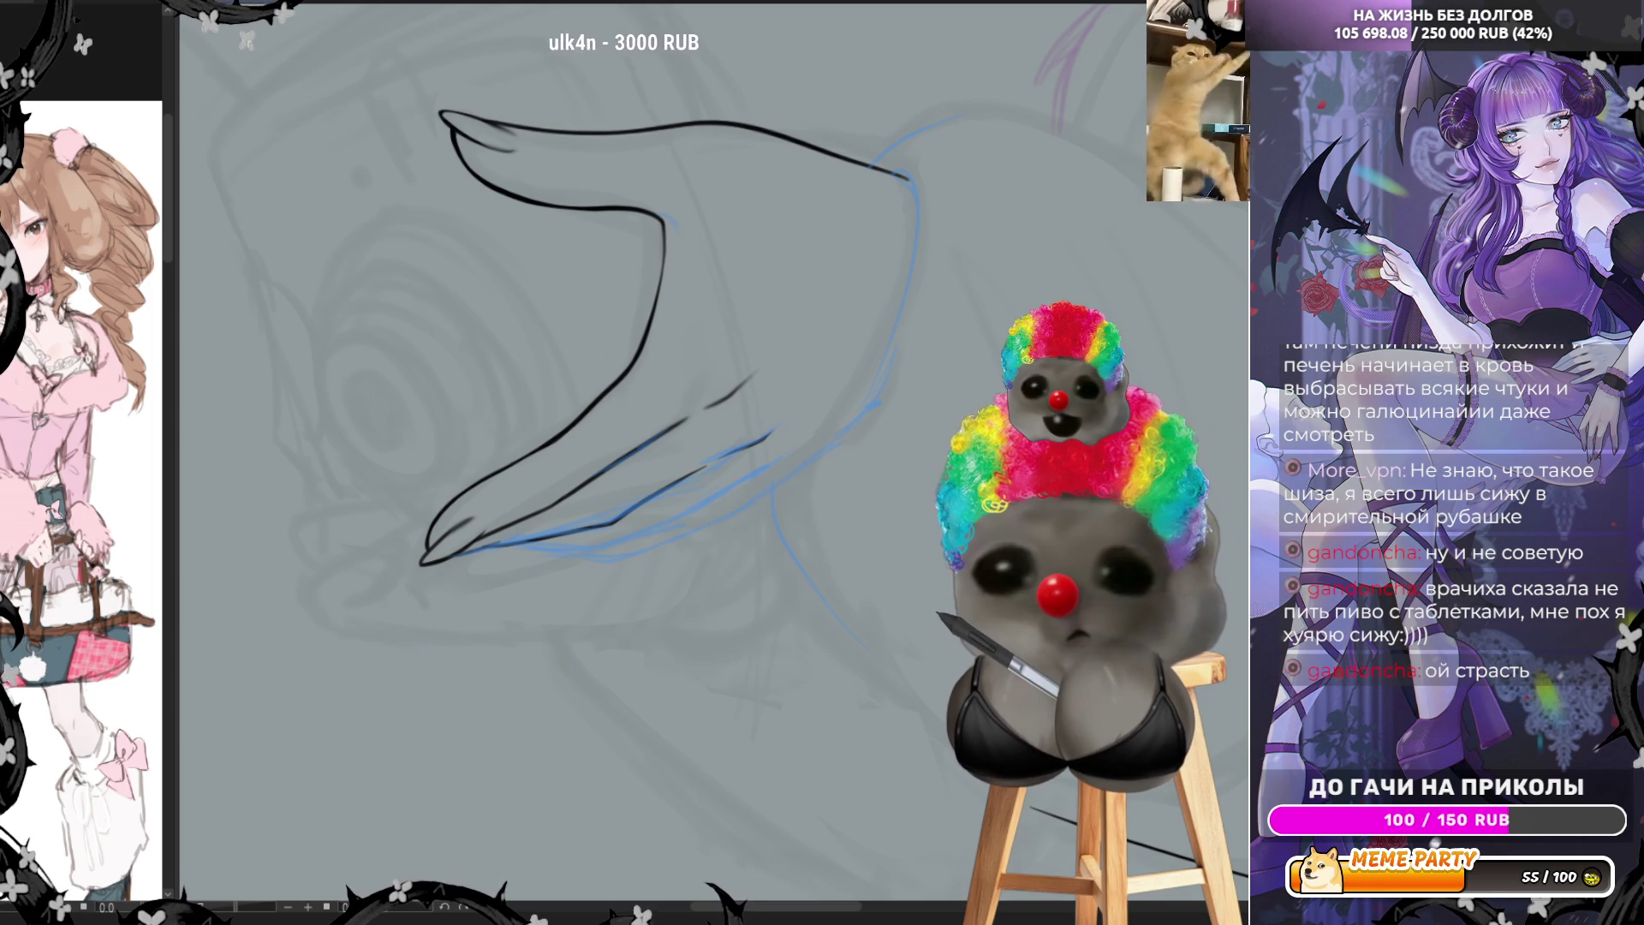
Rotate the canvas to a comfortable angle for inking the fingers
{"action": "left_click", "coordinate": [417, 912]}
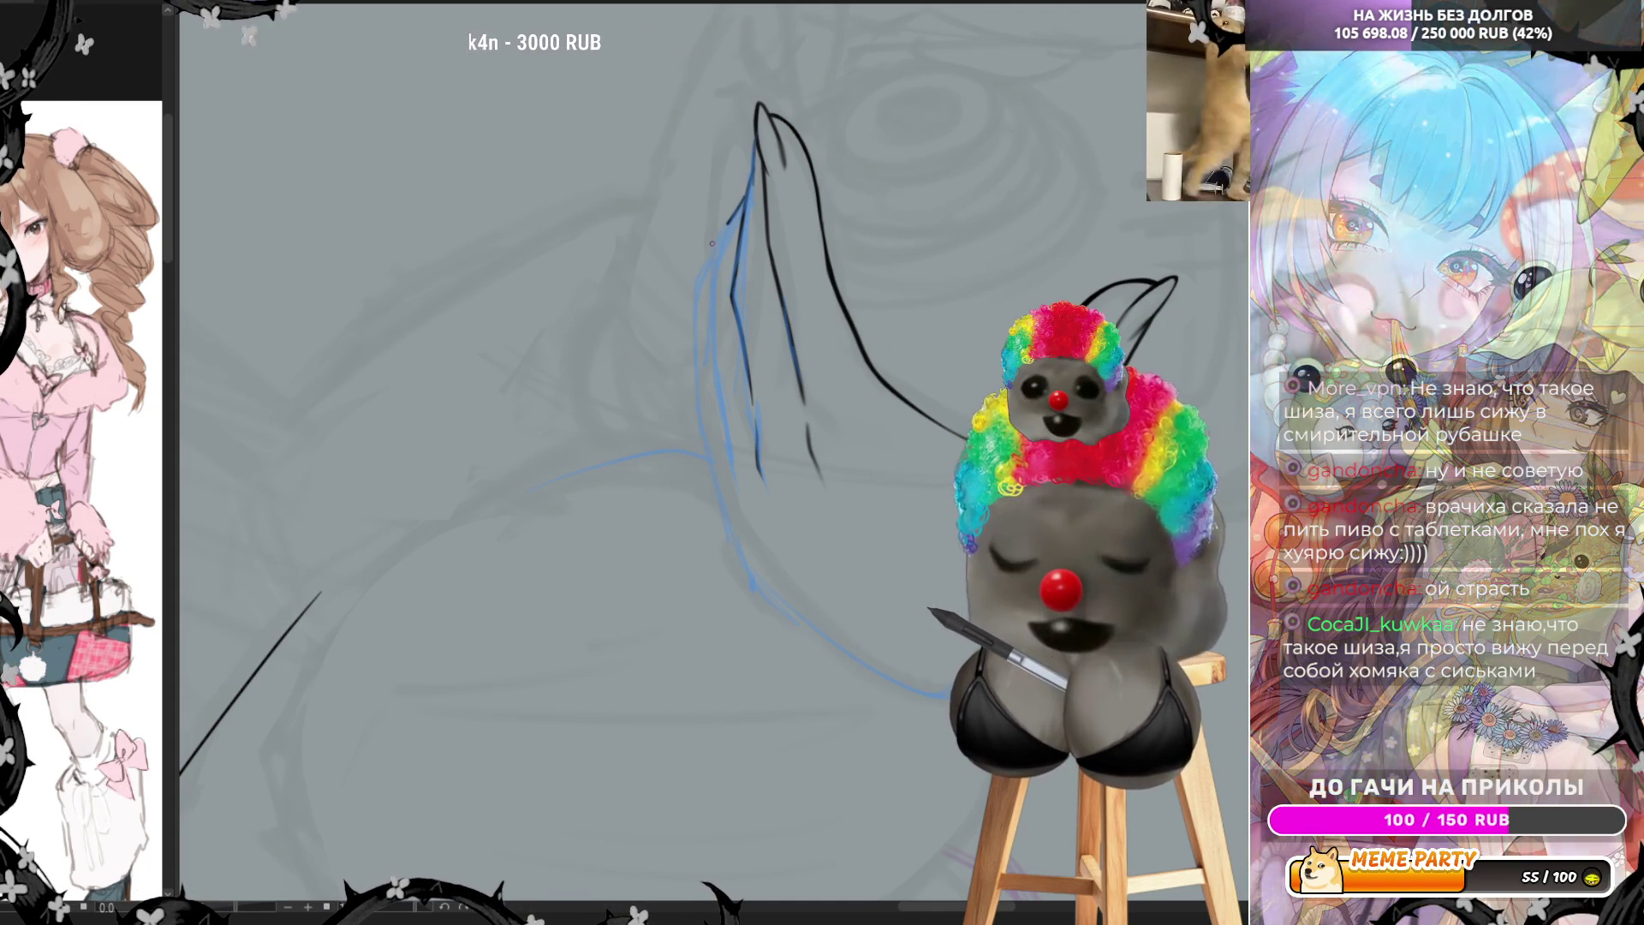
Ink a stroke along the raised finger, then hide the blue sketch to check the lineart
{"action": "left_click_drag", "start_coordinate": [749, 192], "coordinate": [703, 273]}
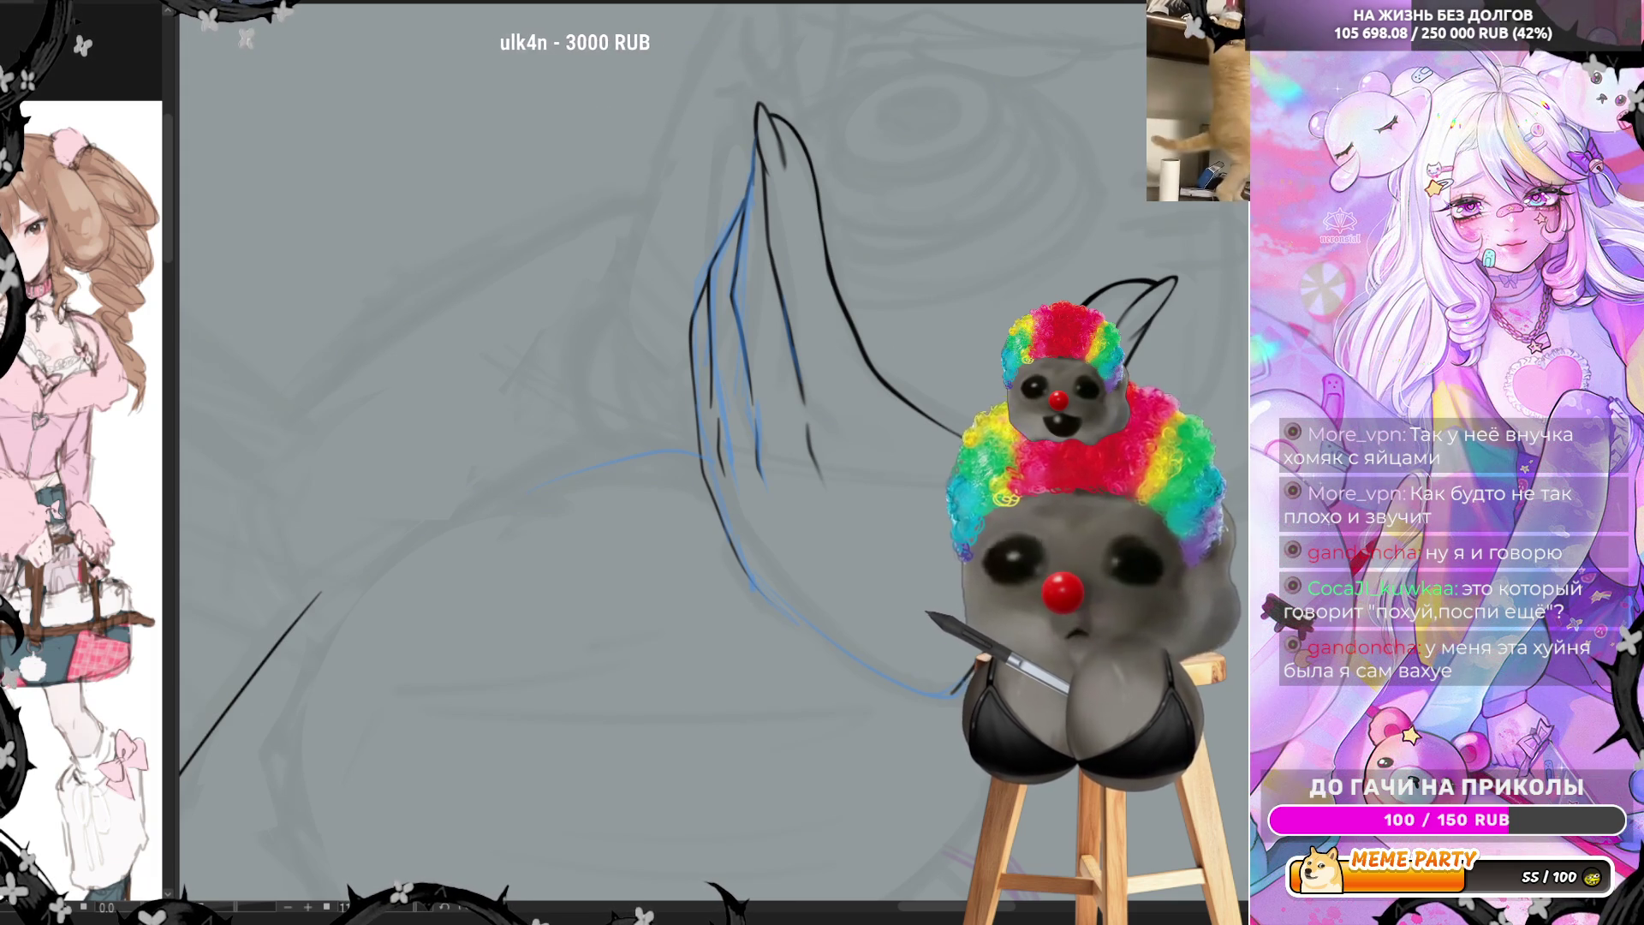
{"action": "key", "text": "Delete"}
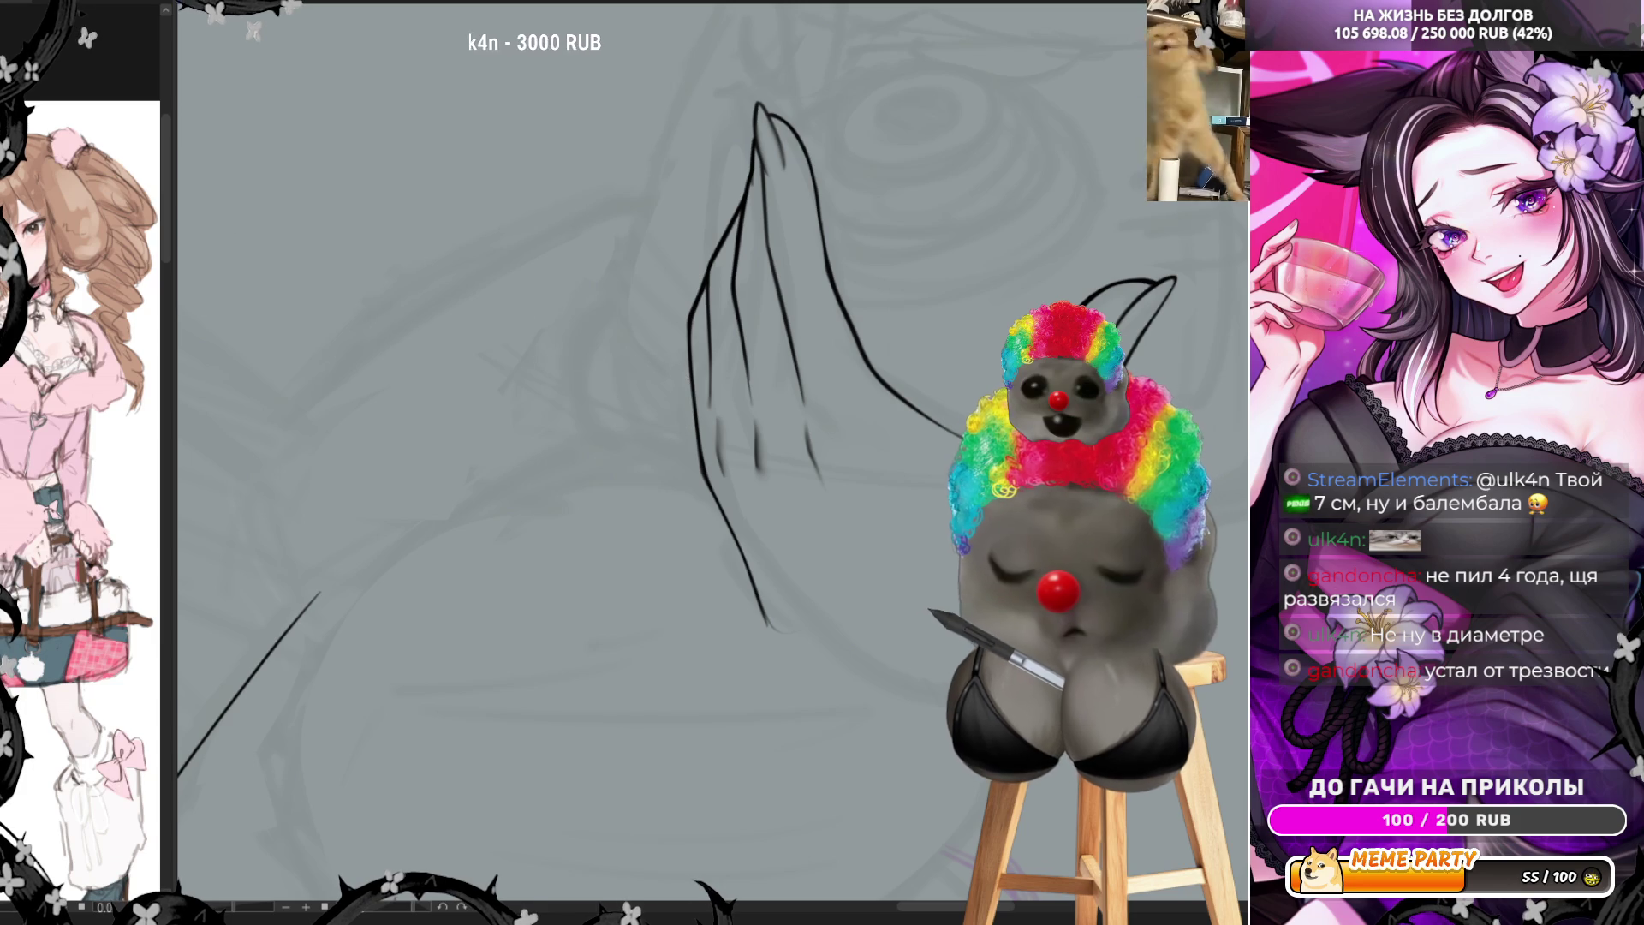
Rotate the canvas to a new angle with only the black hand lineart showing
{"action": "key", "text": "minus"}
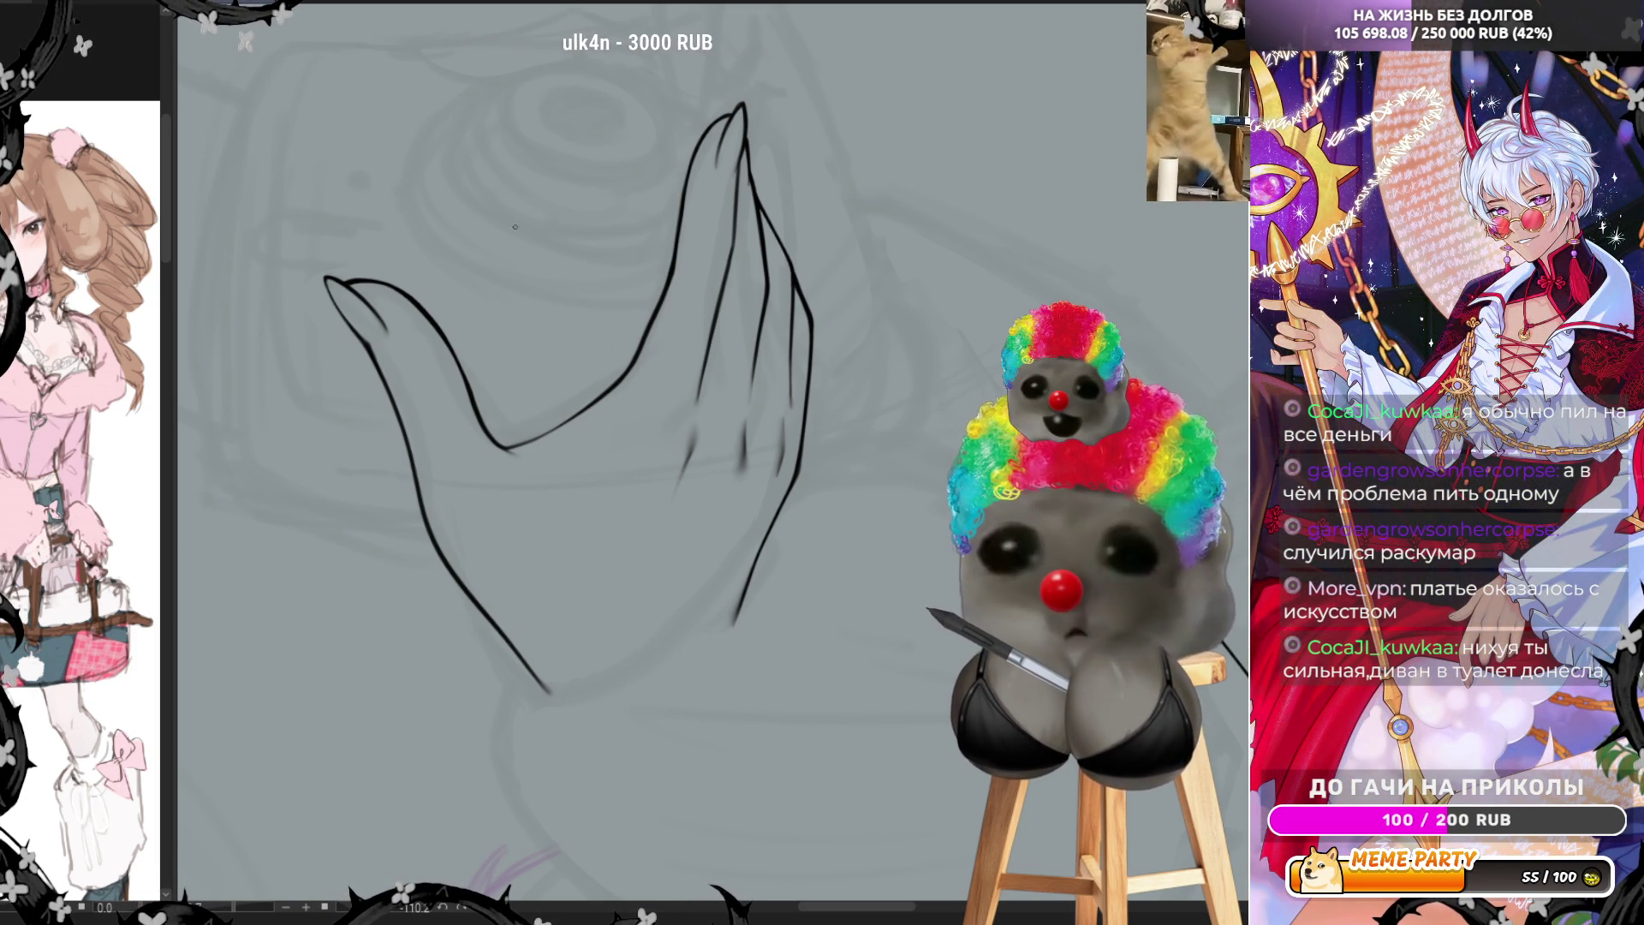
Mirror the canvas view to check the inked palm, thumb and finger outlines
{"action": "key", "text": "h"}
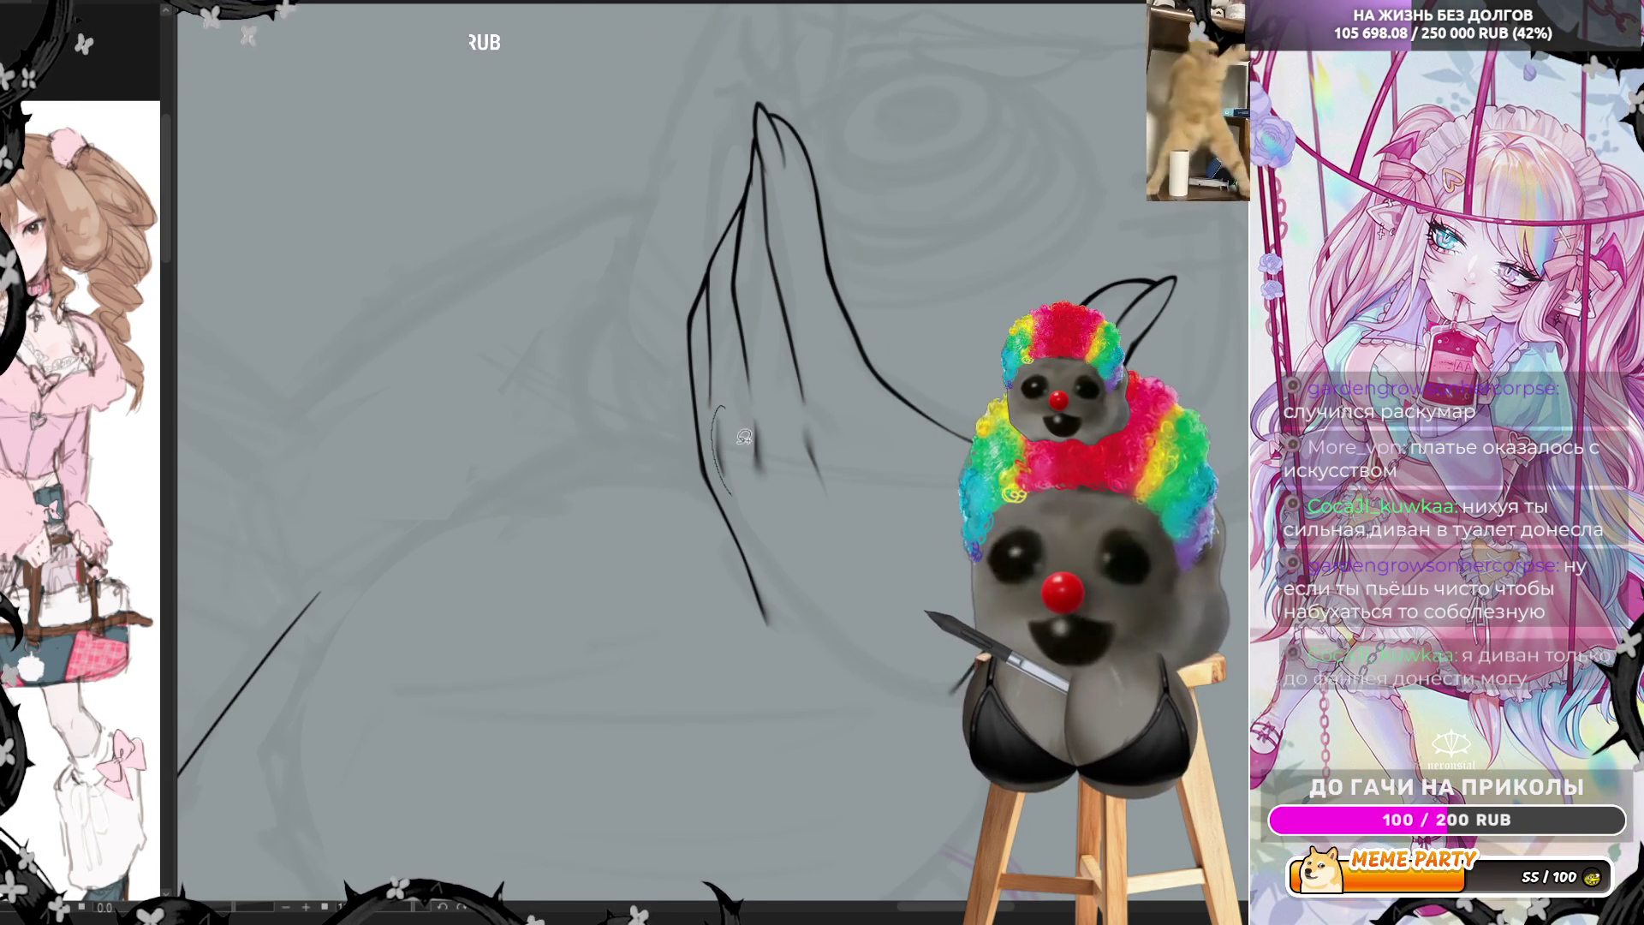
Lasso the short stroke between the fingers, nudge it slightly left and deselect
{"action": "left_click_drag", "start_coordinate": [721, 468], "coordinate": [719, 479]}
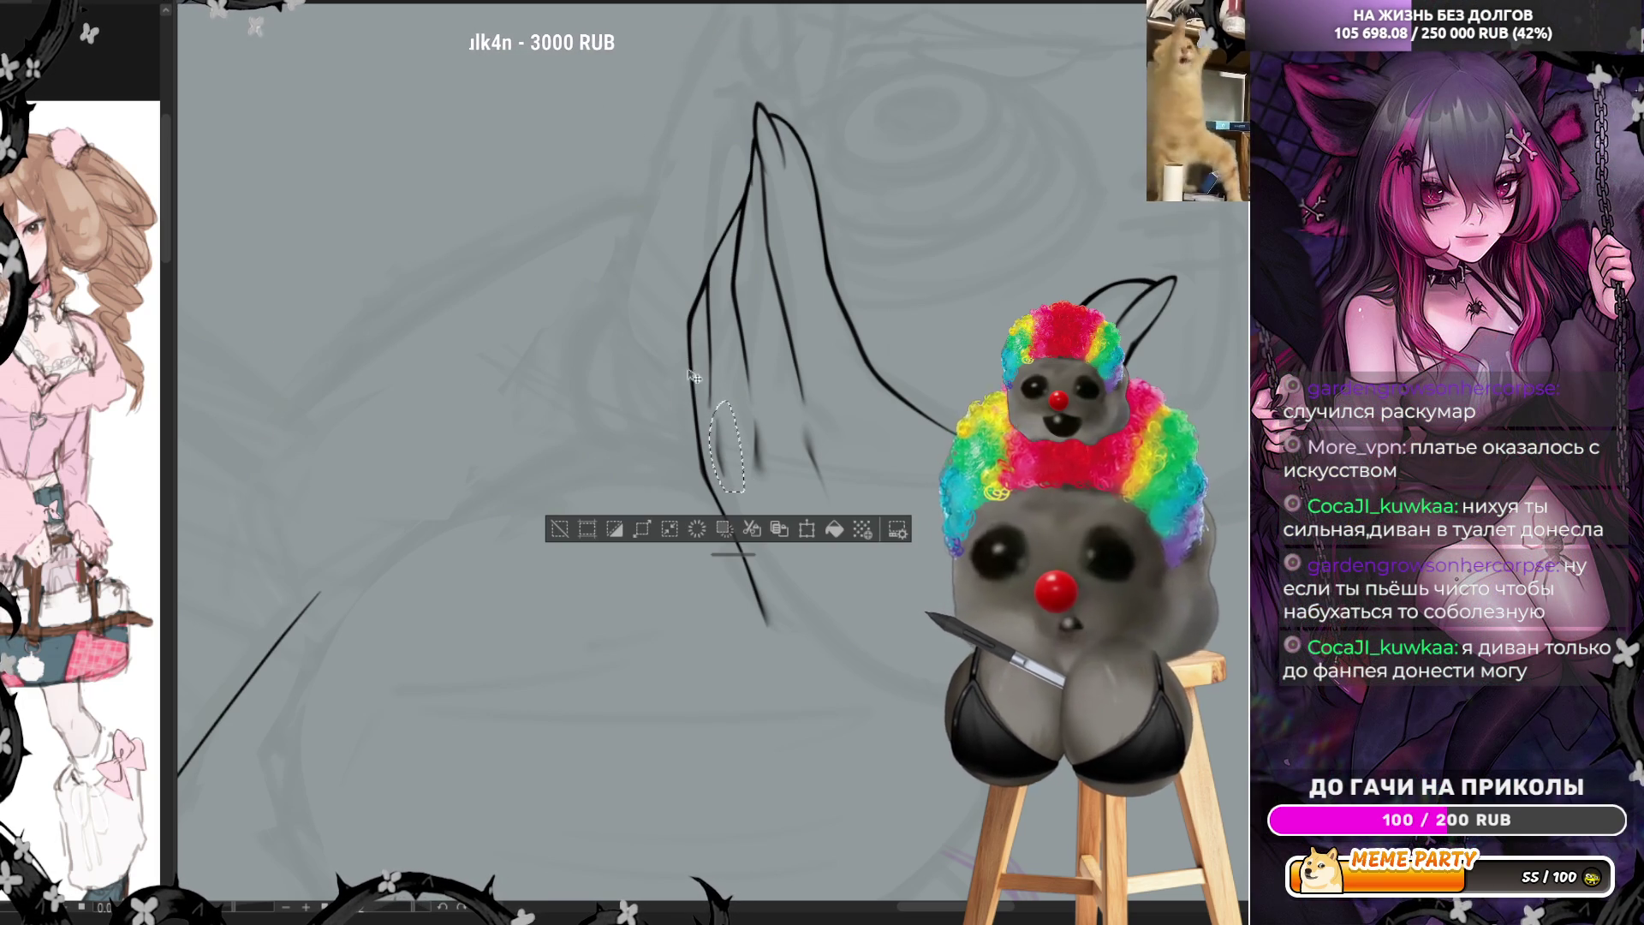
{"action": "left_click_drag", "start_coordinate": [718, 408], "coordinate": [738, 450]}
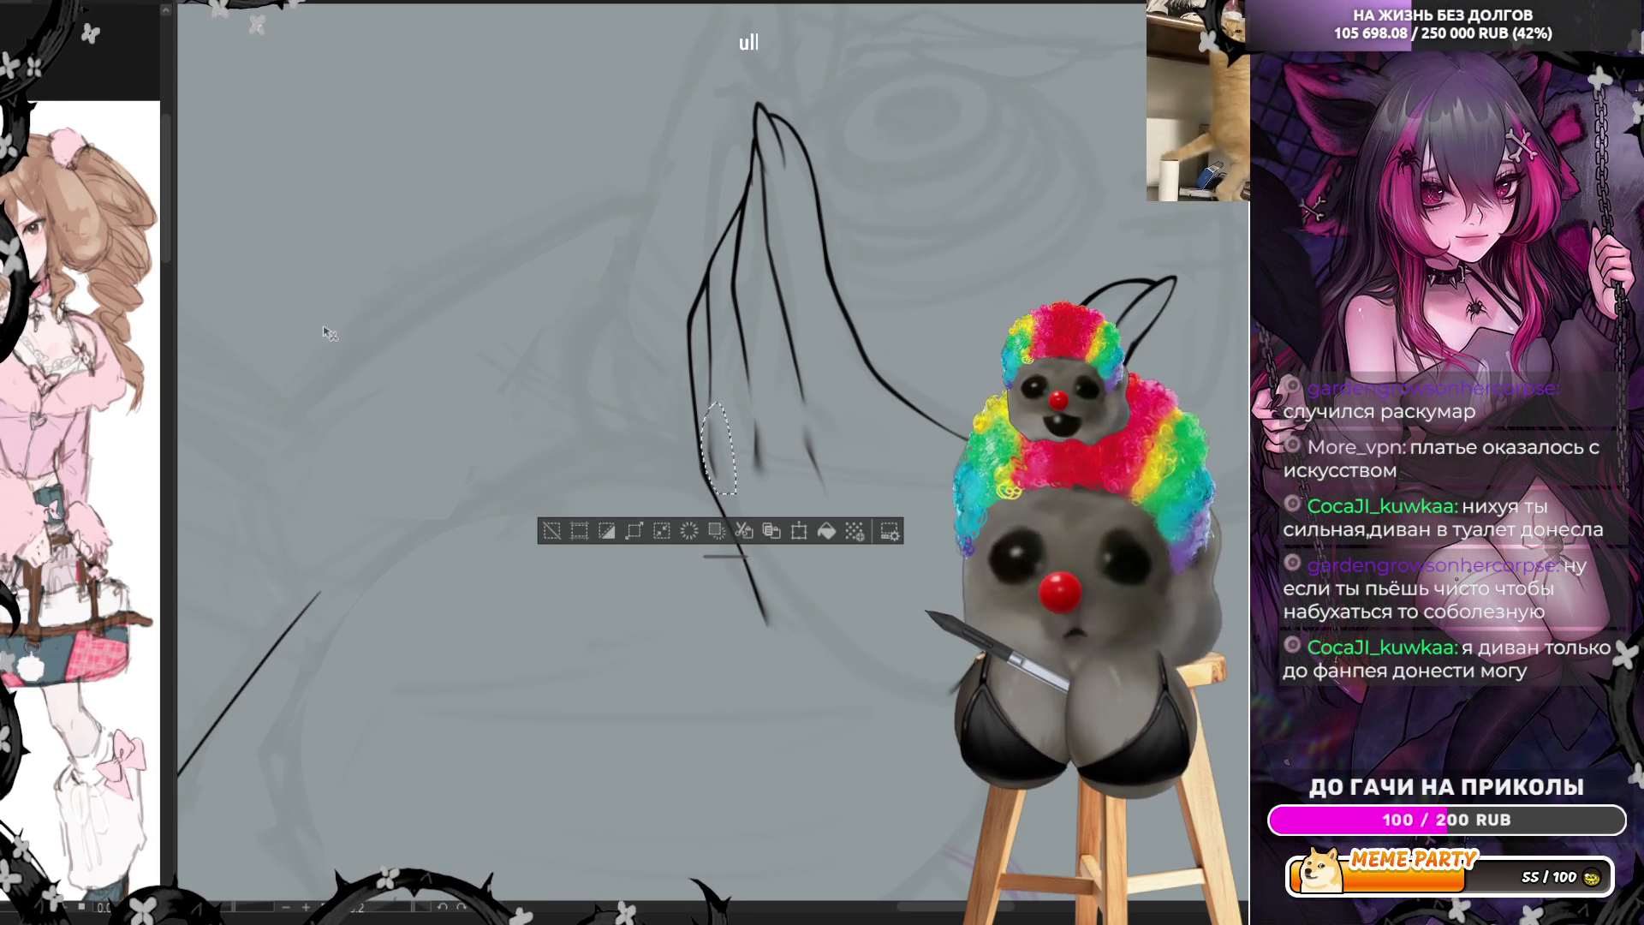
{"action": "key", "text": "ctrl+d"}
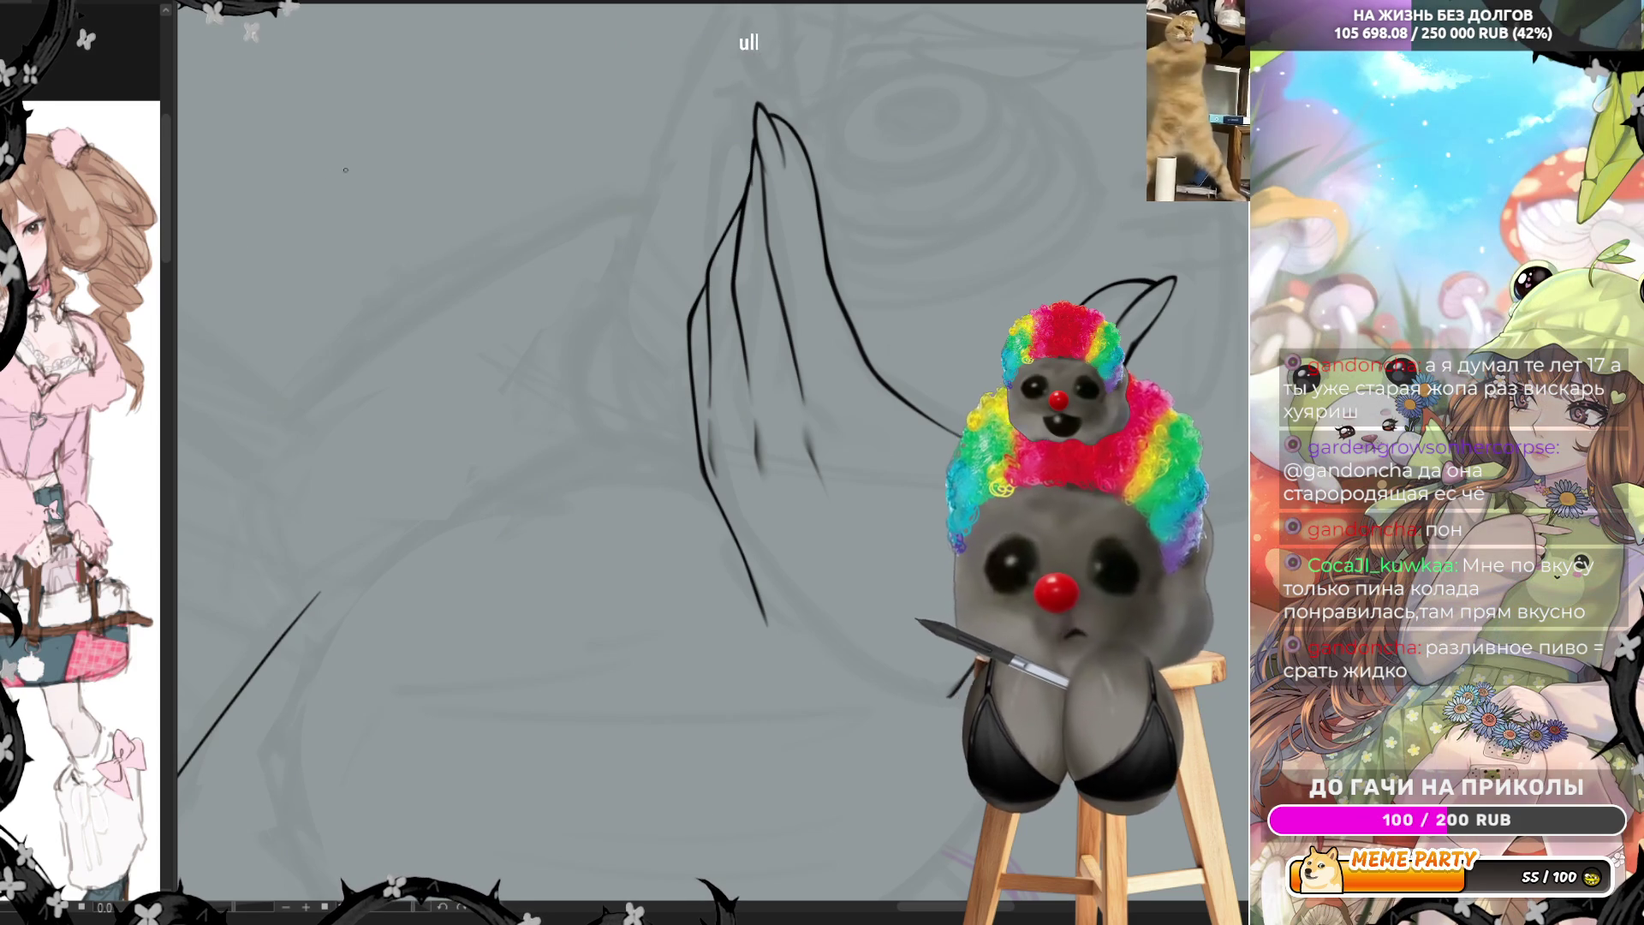
Turn the view so the hand stands upright, then mirror it to check the outlines
{"action": "key", "text": "Delete"}
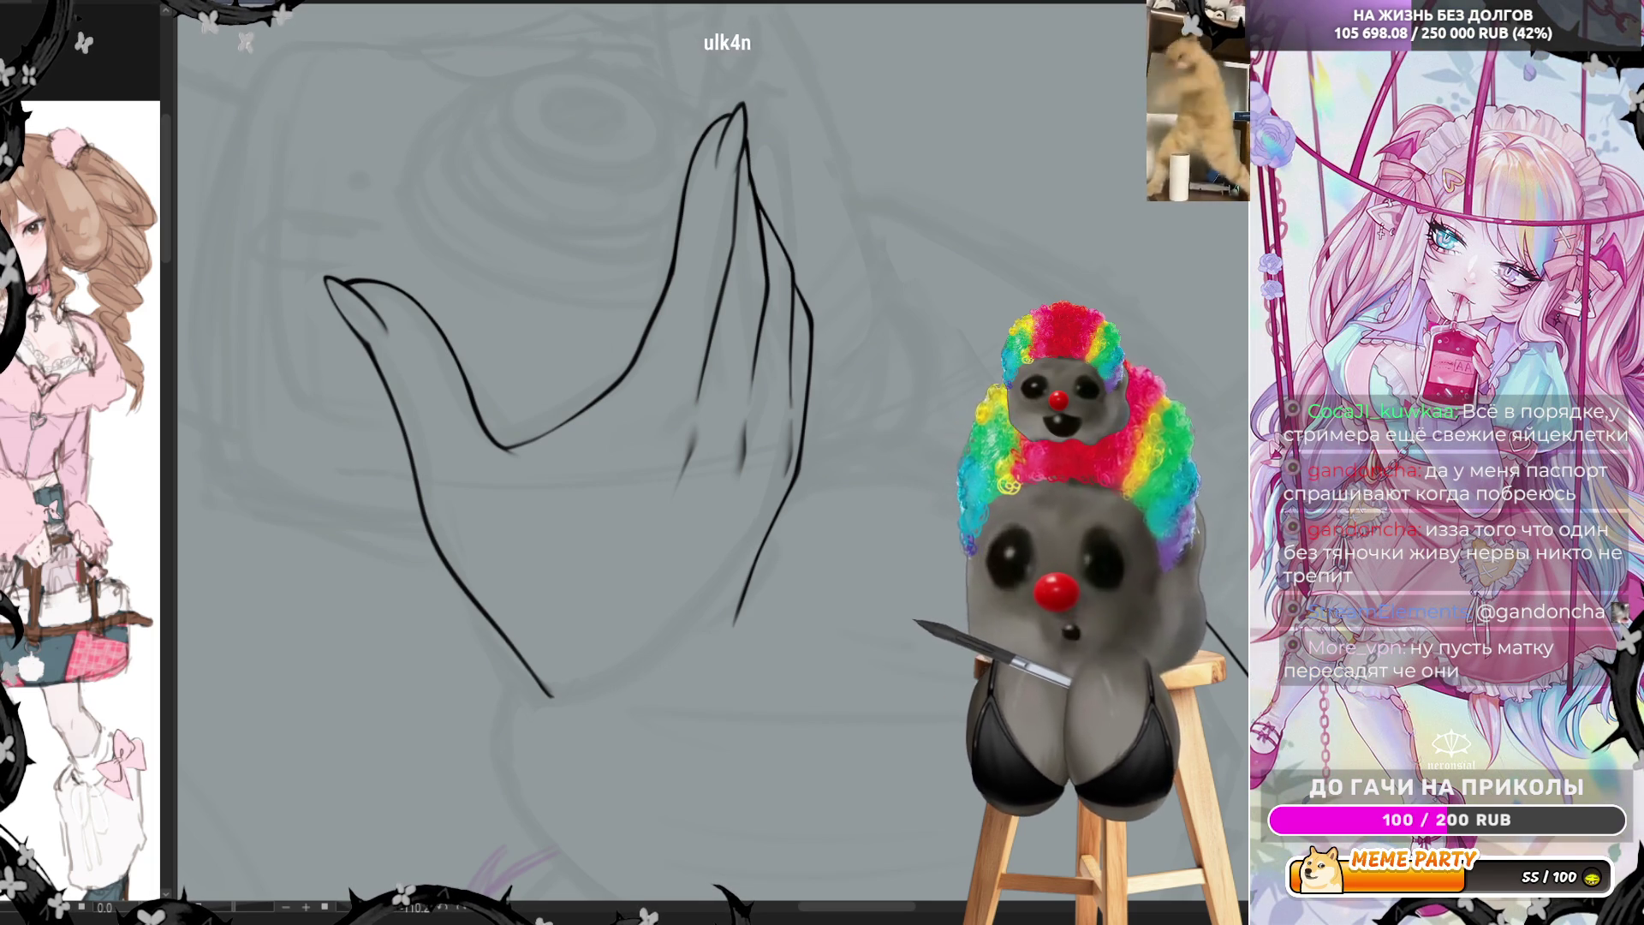
{"action": "key", "text": "h"}
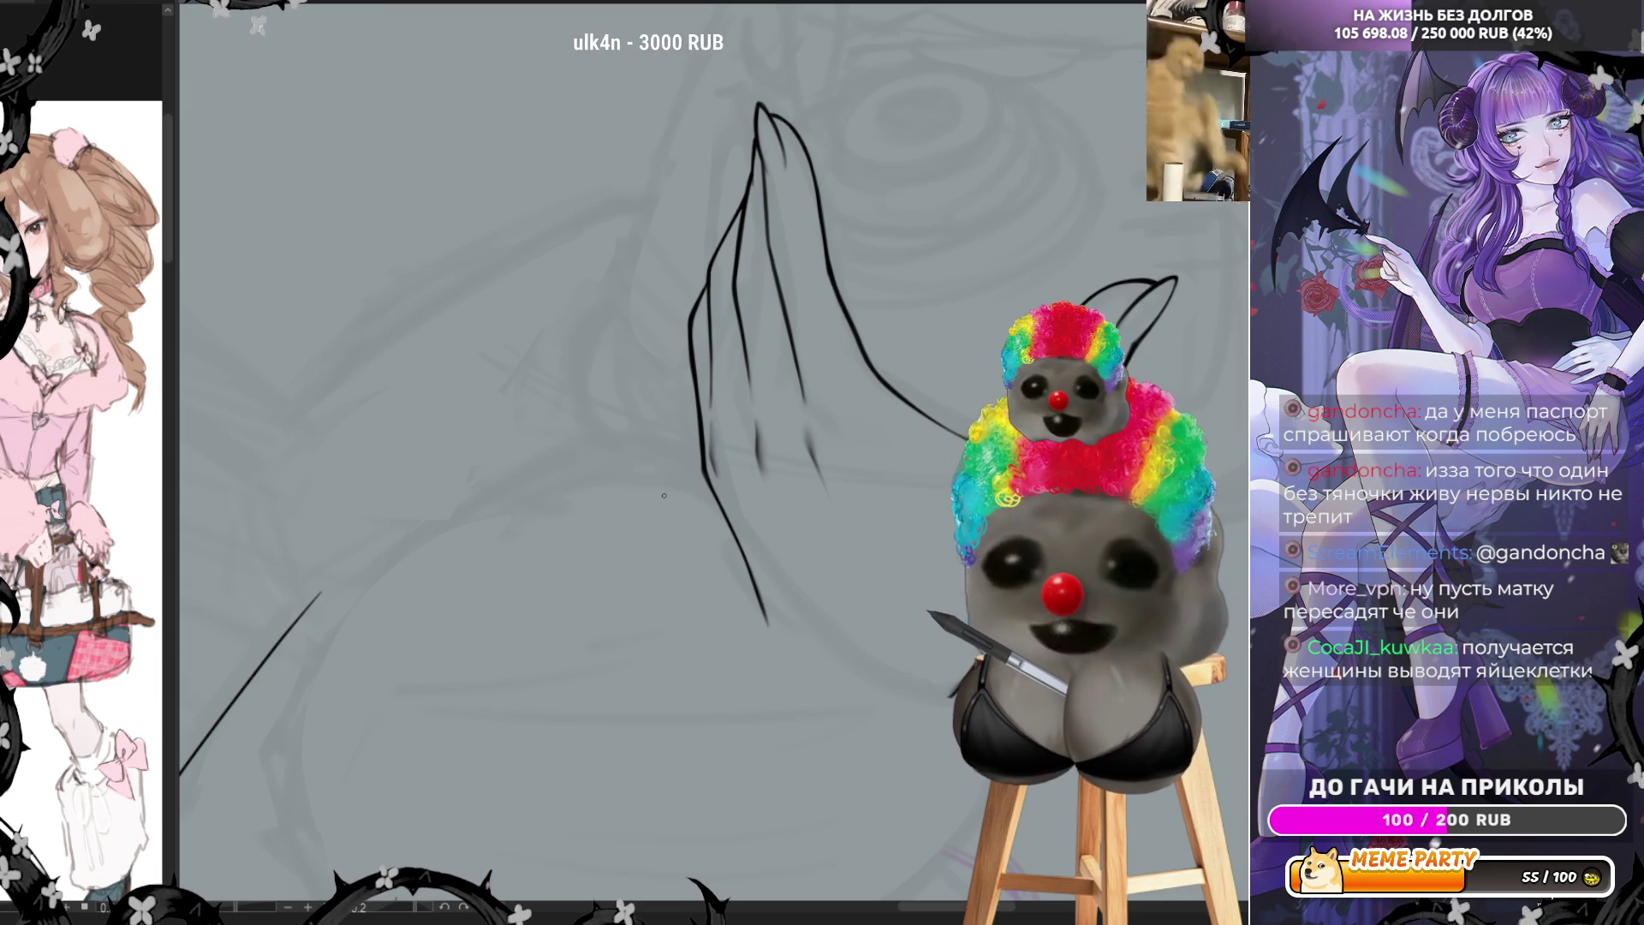
{"action": "scroll", "coordinate": [816, 594], "scroll_direction": "down", "scroll_amount": 2}
{"action": "scroll", "coordinate": [816, 594], "scroll_direction": "up", "scroll_amount": 3}
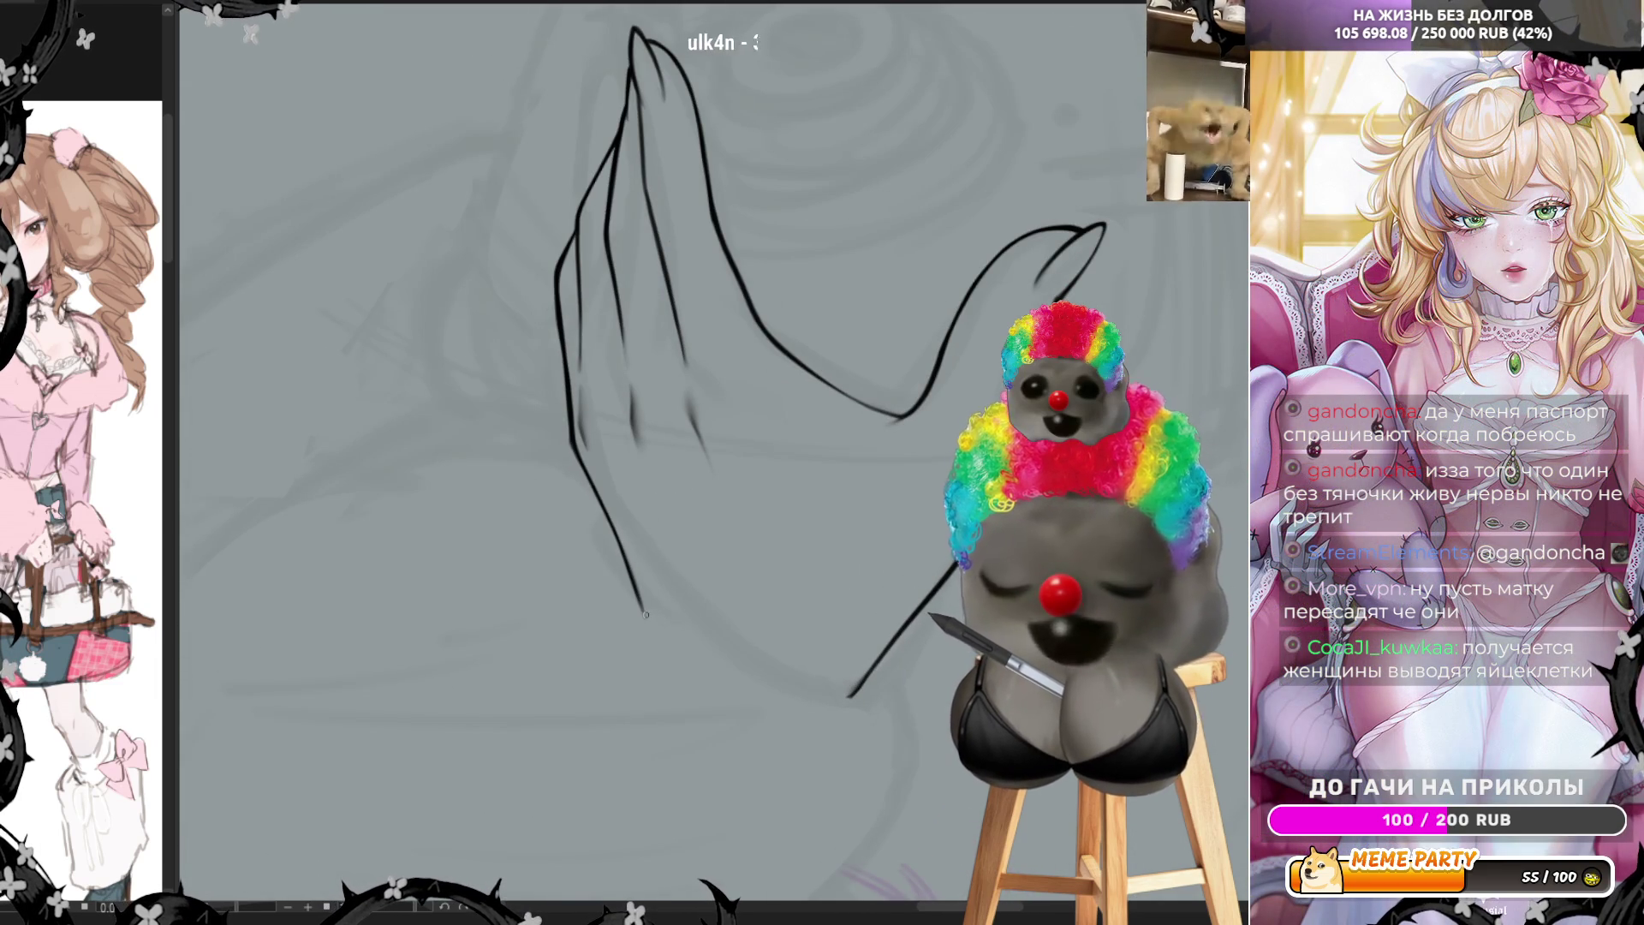
Extend the hand's lower outline with a black stroke and turn the canvas for inking
{"action": "left_click_drag", "start_coordinate": [642, 614], "coordinate": [674, 633]}
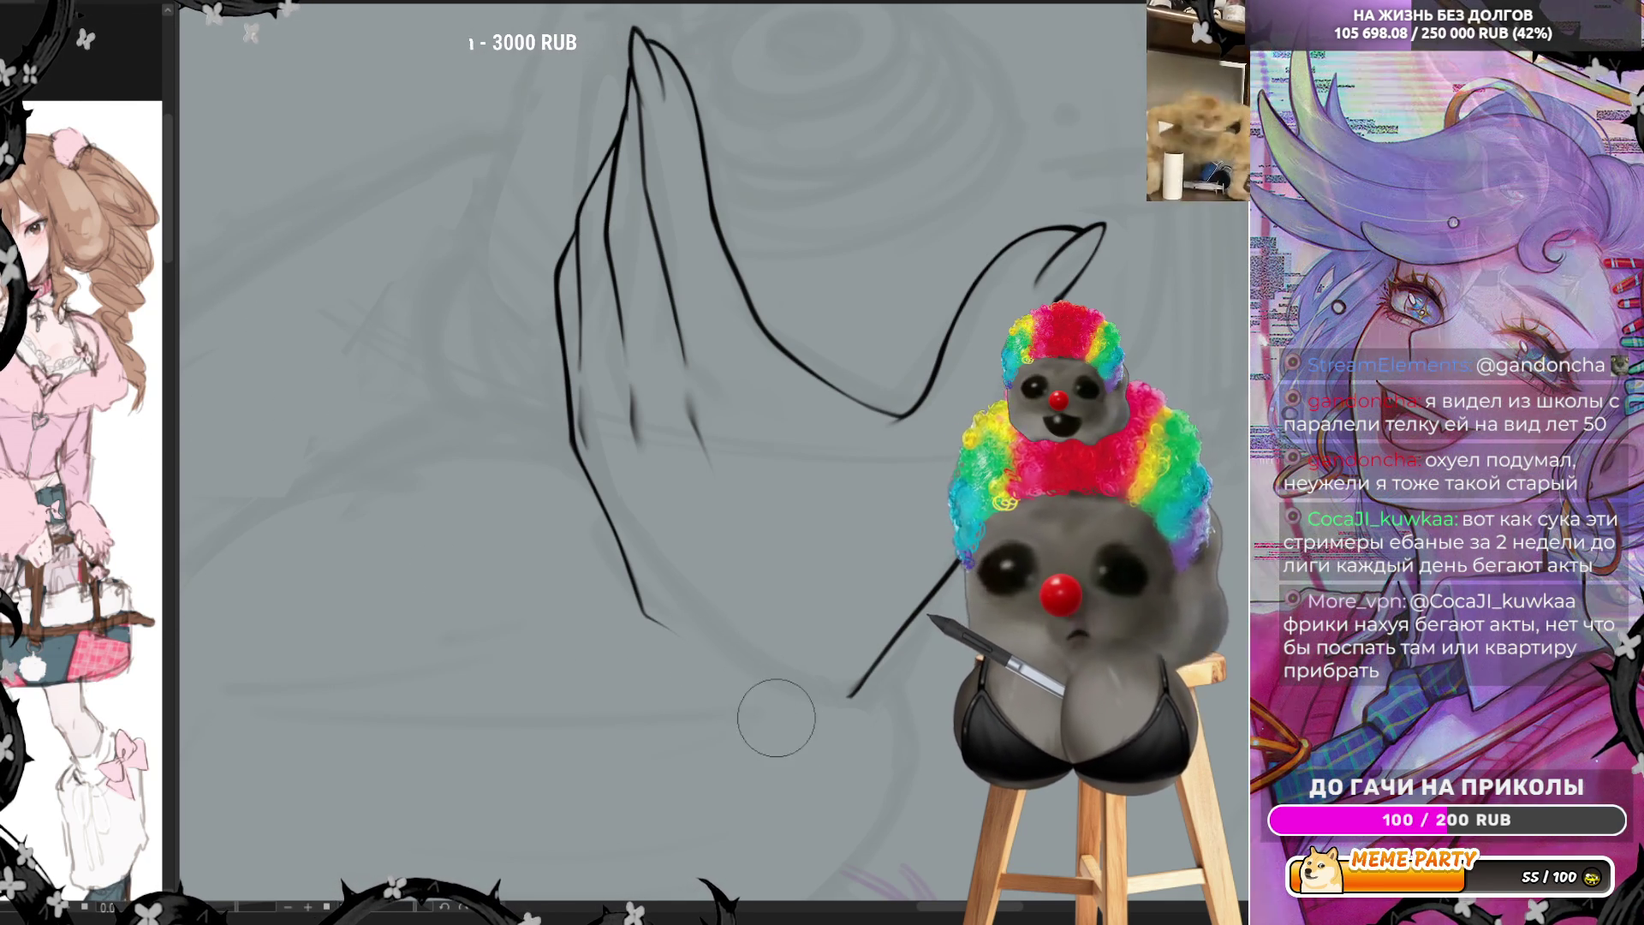
{"action": "key", "text": "ctrl+]"}
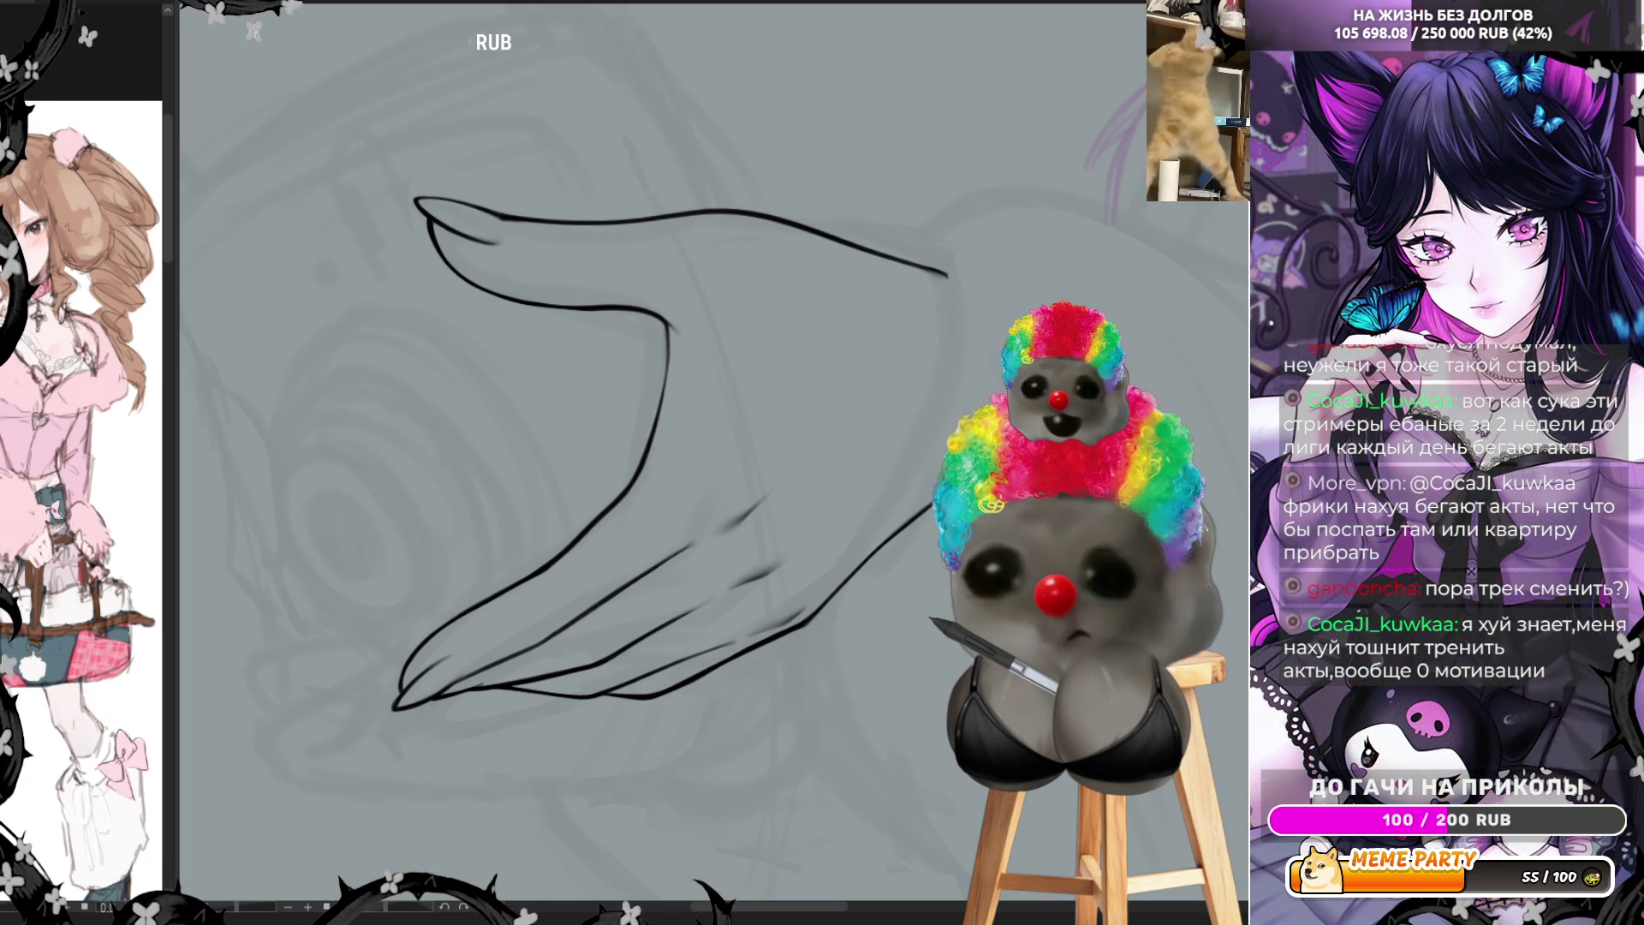
{"action": "scroll", "coordinate": [1019, 481], "scroll_direction": "down", "scroll_amount": 2}
{"action": "scroll", "coordinate": [1027, 476], "scroll_direction": "up", "scroll_amount": 2}
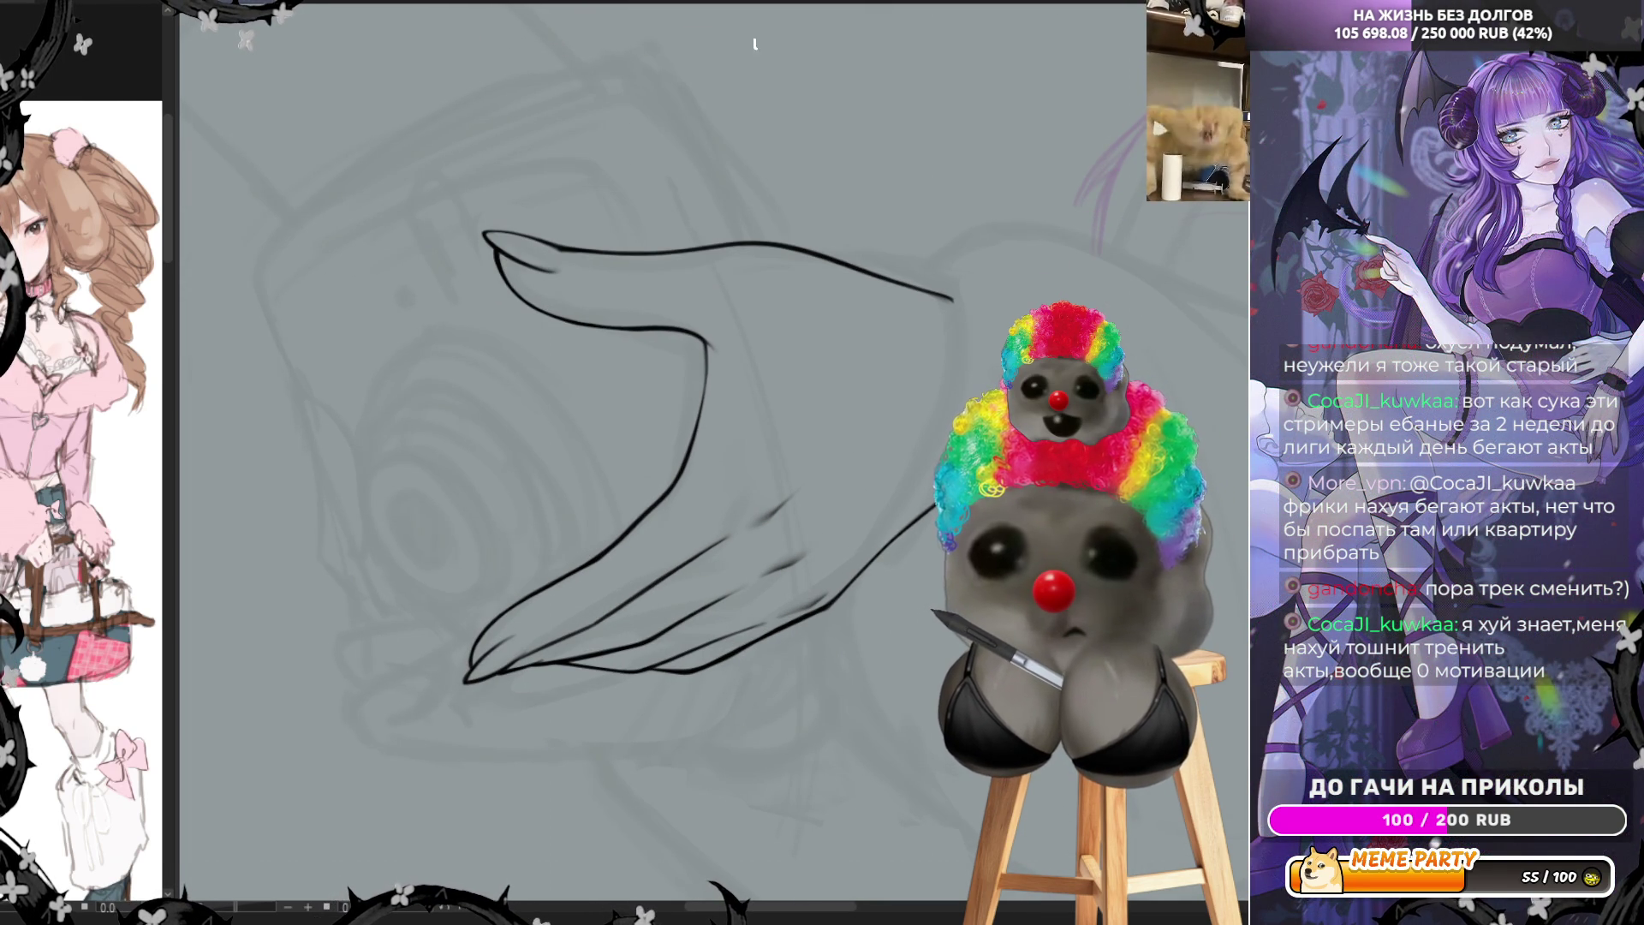
{"action": "scroll", "coordinate": [713, 476], "scroll_direction": "down", "scroll_amount": 2}
{"action": "scroll", "coordinate": [712, 476], "scroll_direction": "down", "scroll_amount": 1}
{"action": "scroll", "coordinate": [712, 476], "scroll_direction": "down", "scroll_amount": 2}
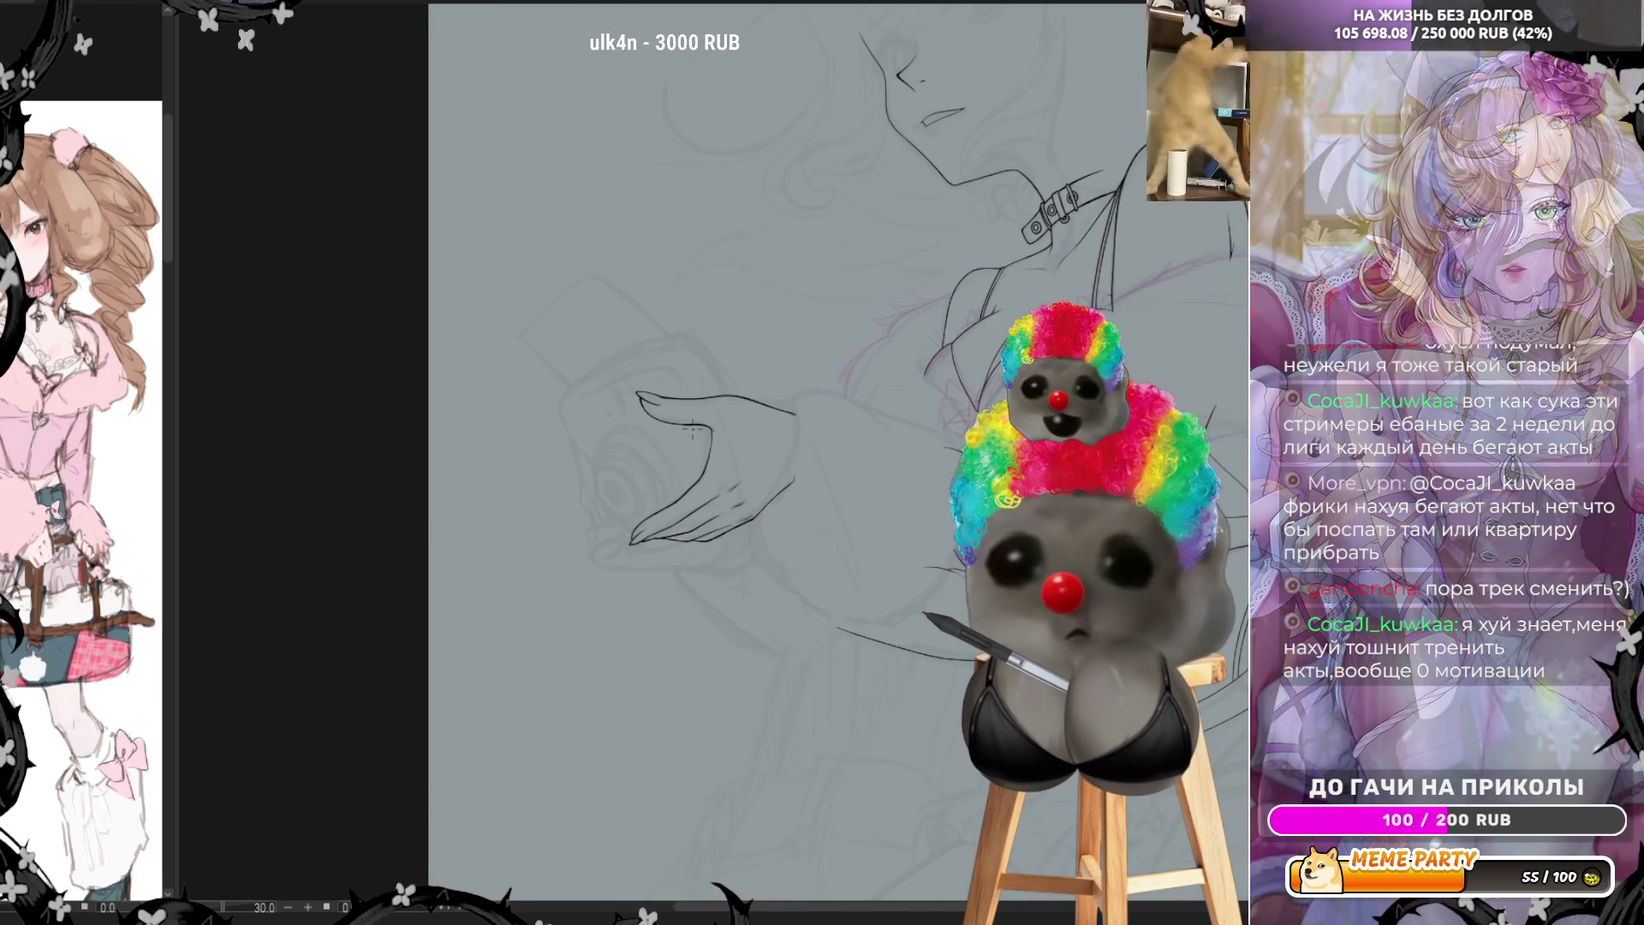
{"action": "scroll", "coordinate": [817, 439], "scroll_direction": "up", "scroll_amount": 2}
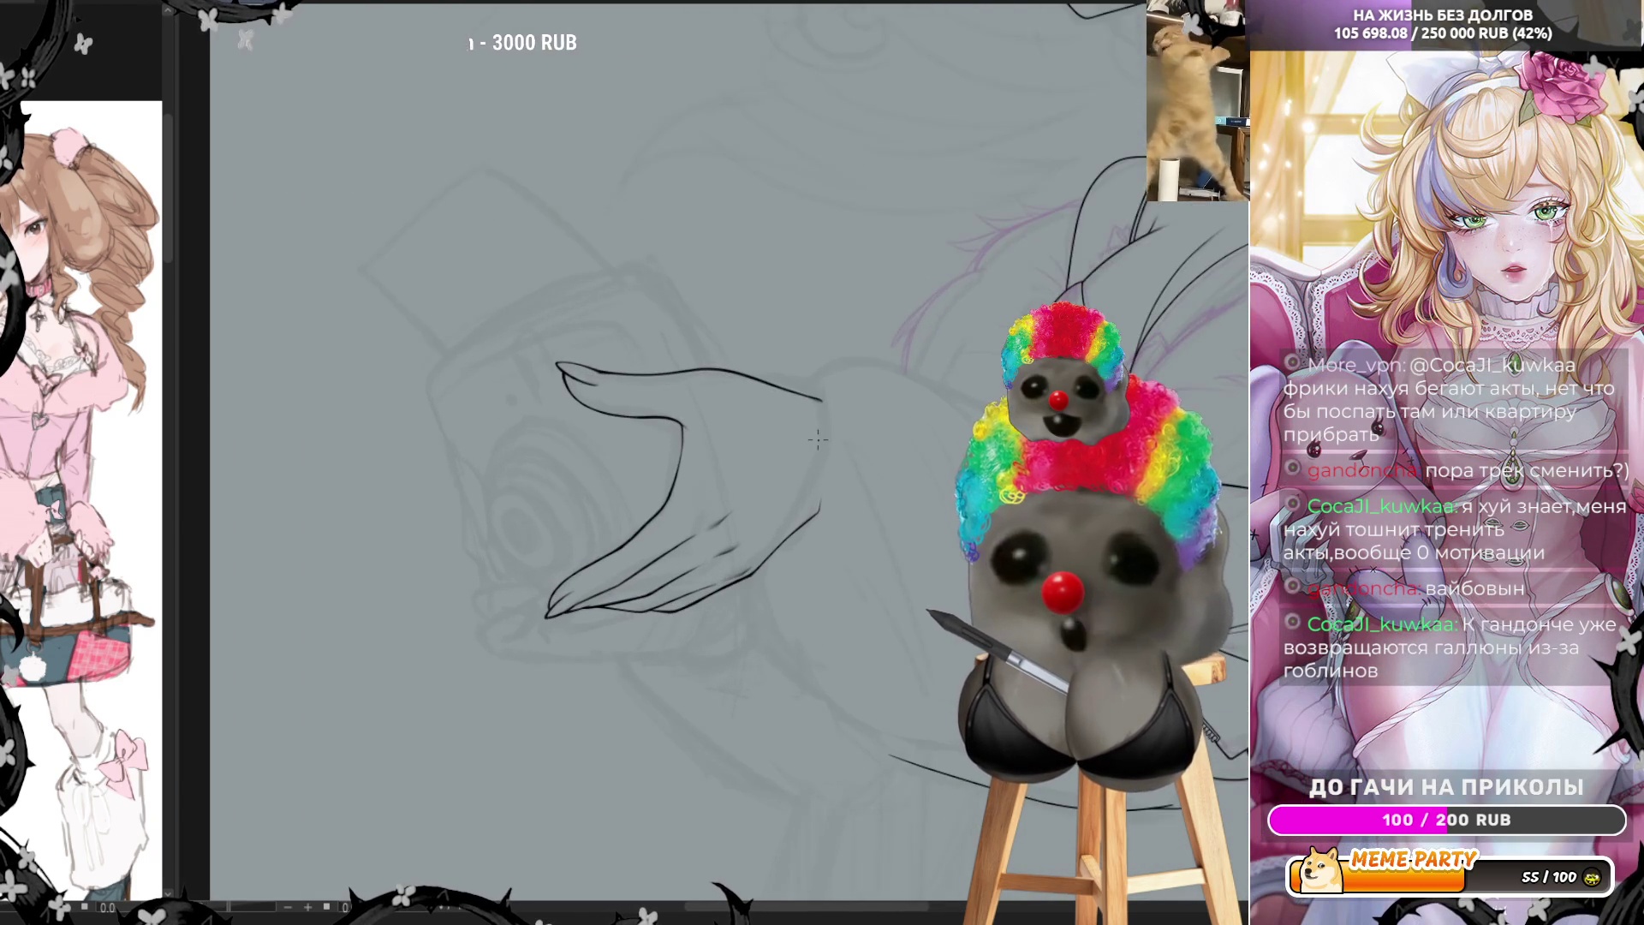
{"action": "scroll", "coordinate": [816, 440], "scroll_direction": "up", "scroll_amount": 2}
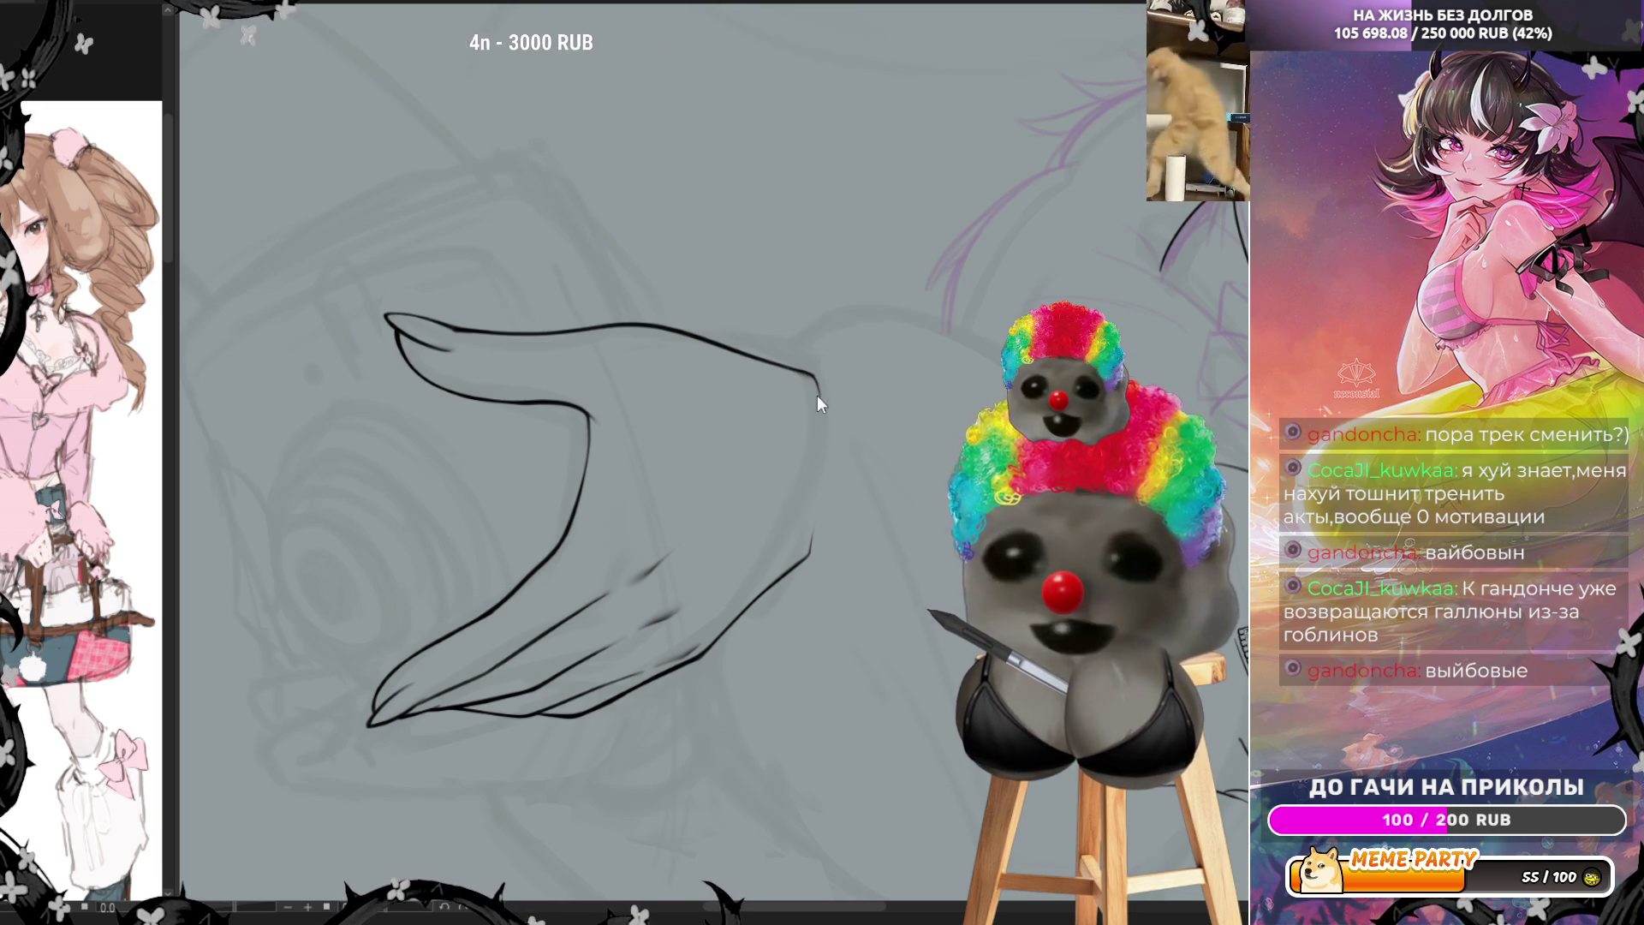
{"action": "scroll", "coordinate": [697, 320], "scroll_direction": "down", "scroll_amount": 2}
{"action": "scroll", "coordinate": [696, 319], "scroll_direction": "up", "scroll_amount": 1}
{"action": "scroll", "coordinate": [667, 328], "scroll_direction": "up", "scroll_amount": 1}
{"action": "scroll", "coordinate": [616, 340], "scroll_direction": "up", "scroll_amount": 1}
{"action": "scroll", "coordinate": [559, 356], "scroll_direction": "up", "scroll_amount": 1}
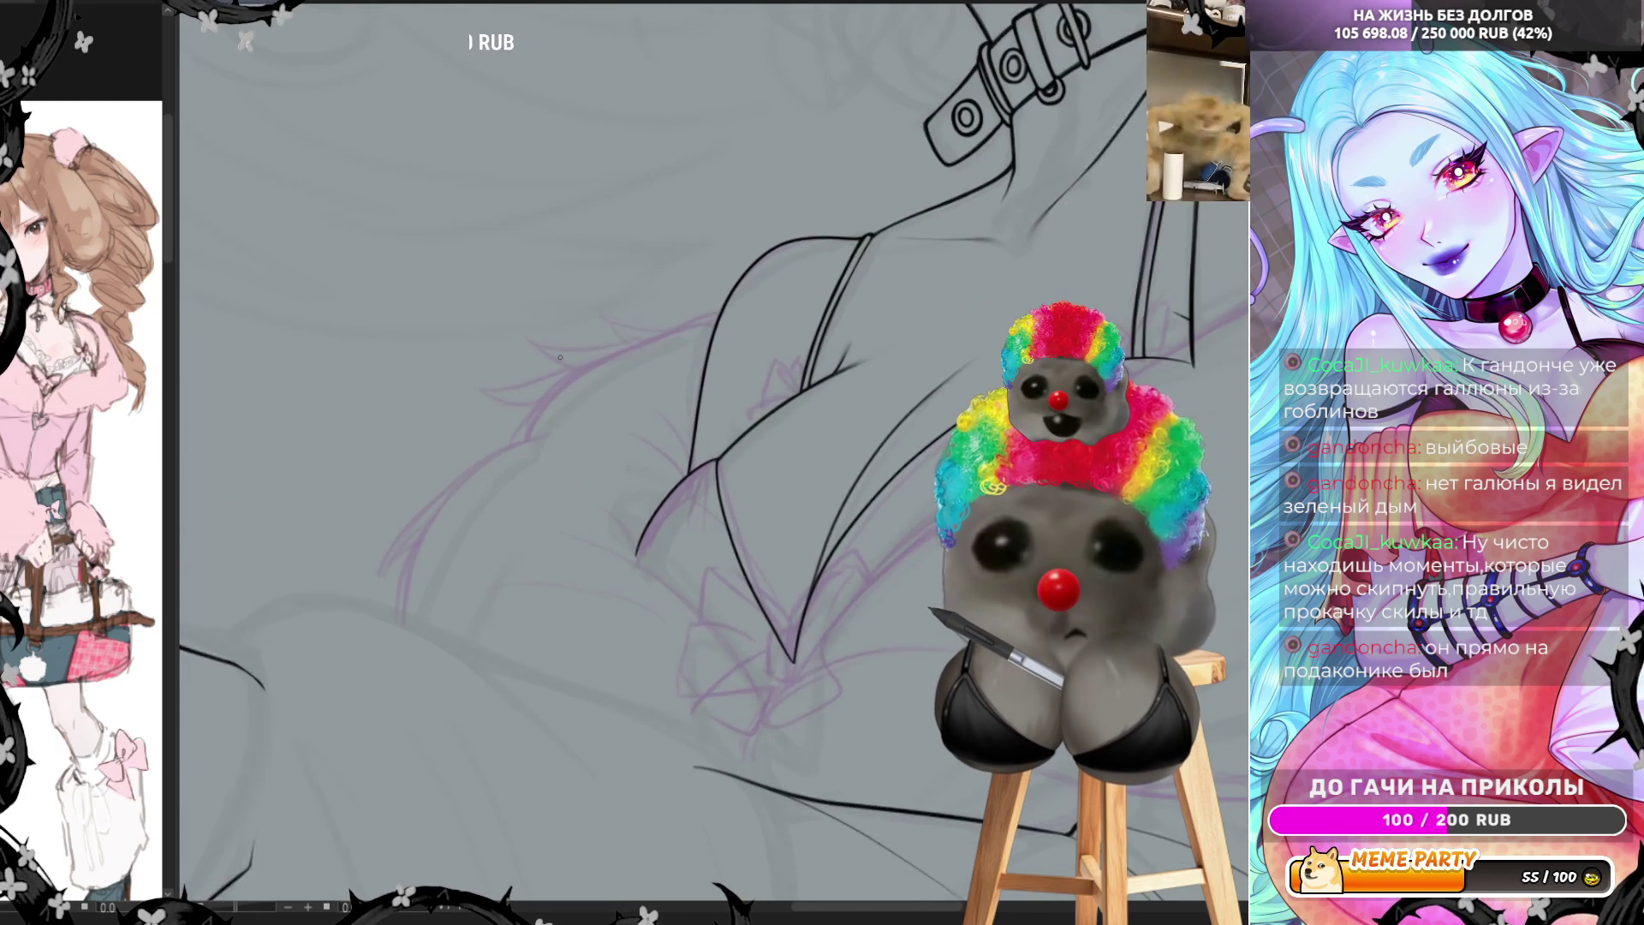
{"action": "scroll", "coordinate": [559, 356], "scroll_direction": "up", "scroll_amount": 1}
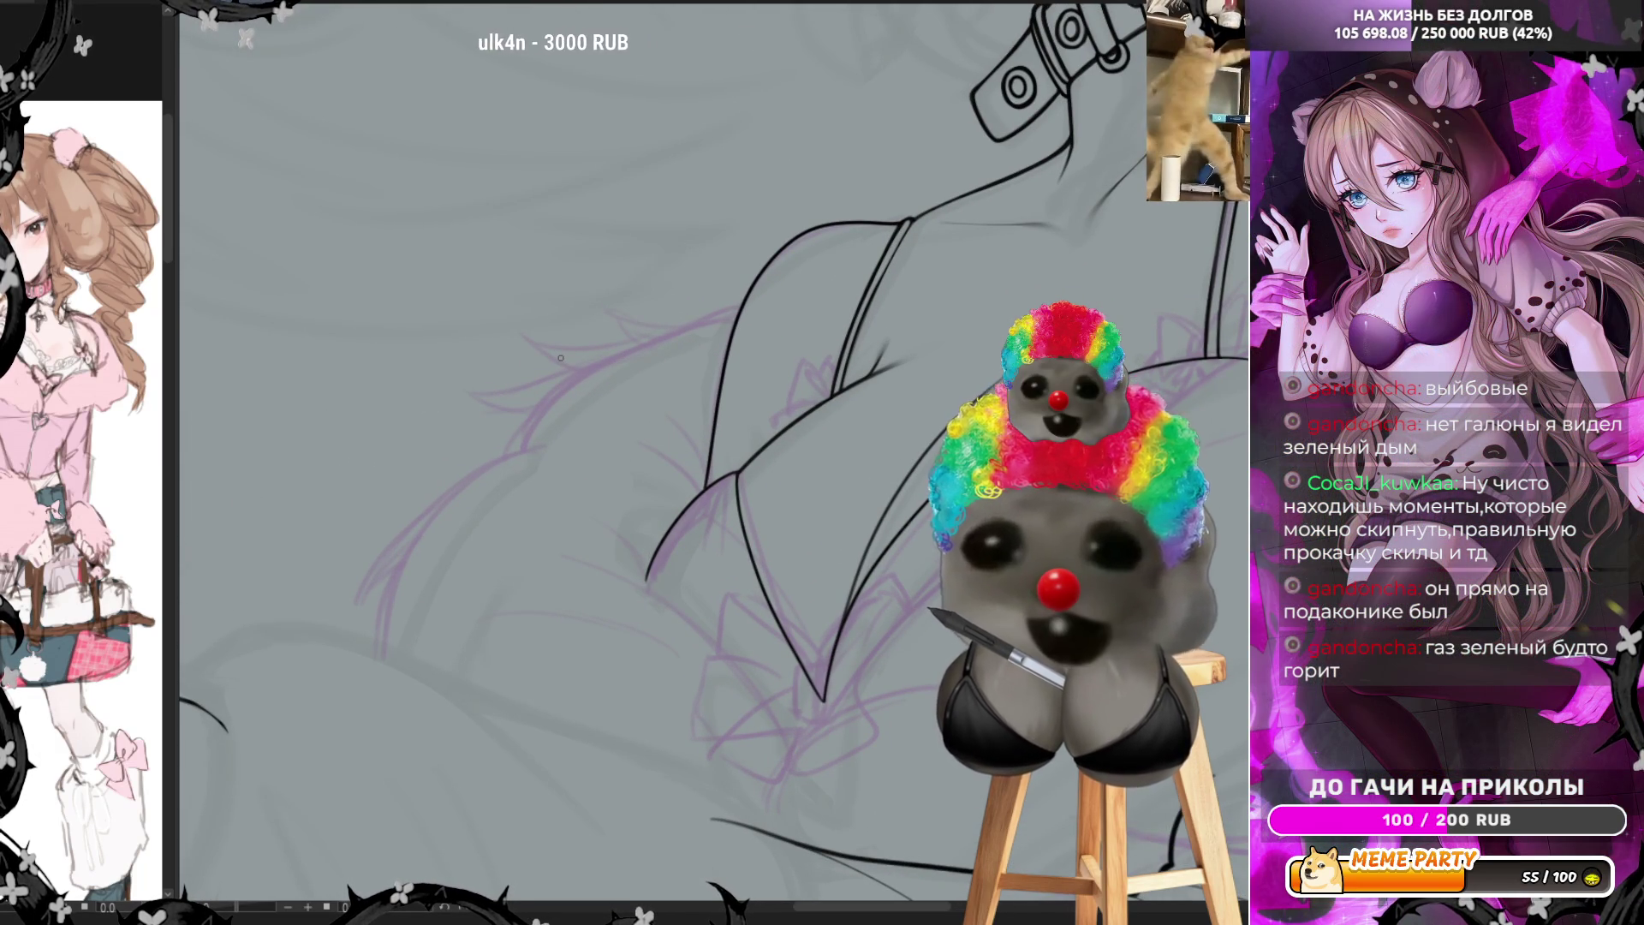
Ink two short fur strokes off the clothing curve, then undo both
{"action": "left_click_drag", "start_coordinate": [740, 304], "coordinate": [602, 300]}
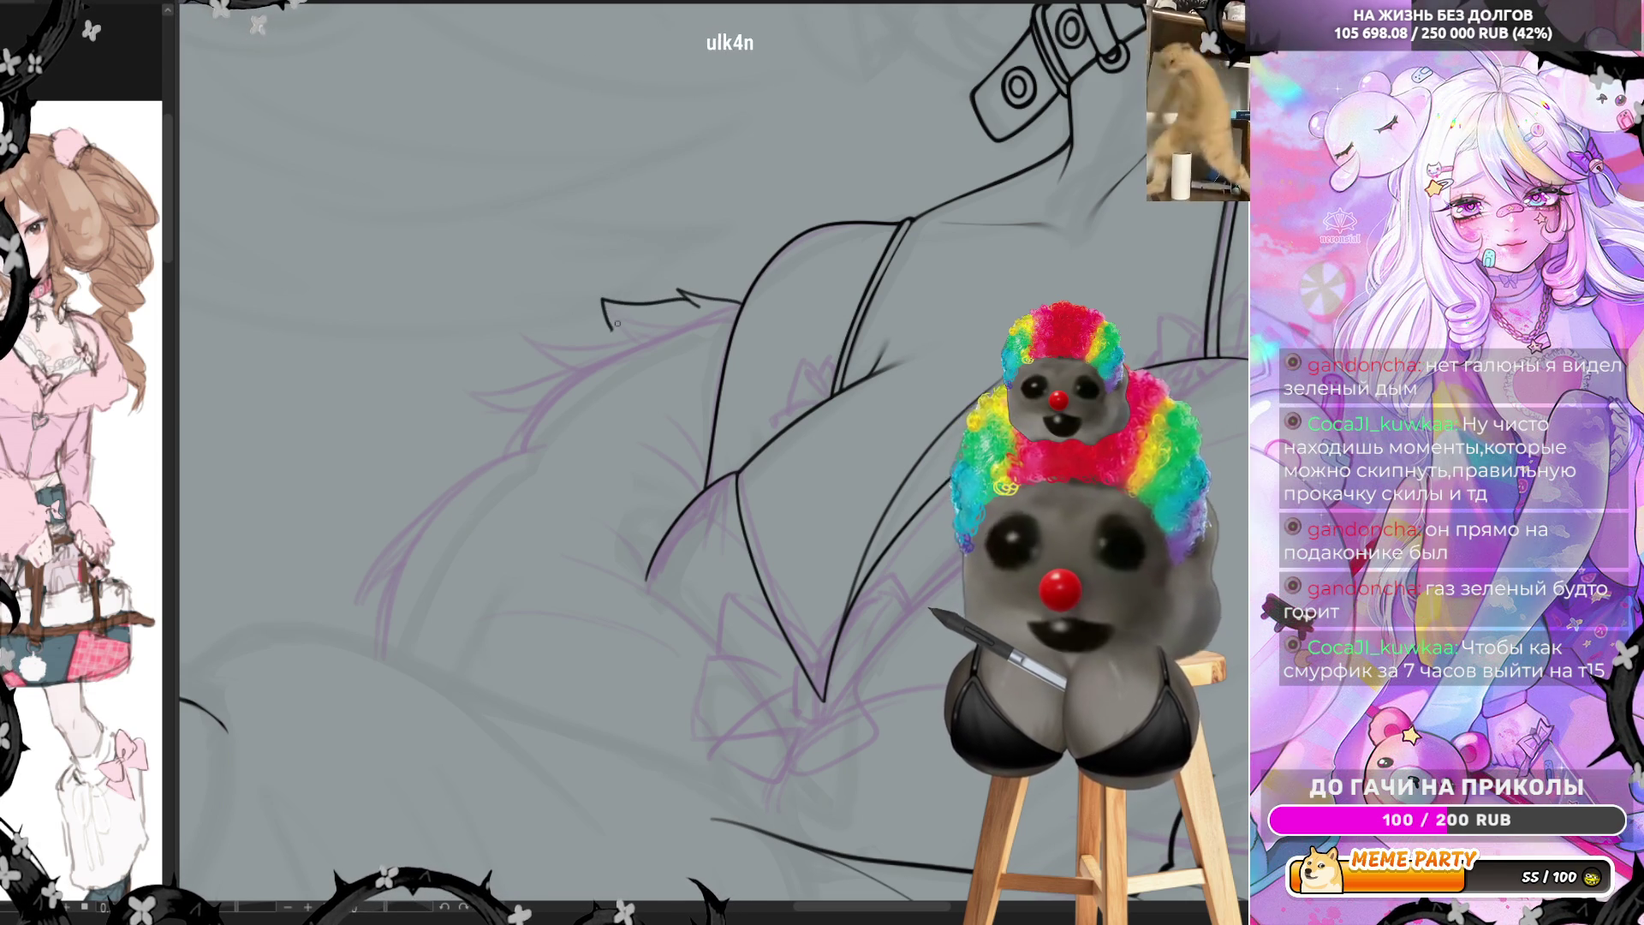
{"action": "left_click_drag", "start_coordinate": [601, 303], "coordinate": [523, 347]}
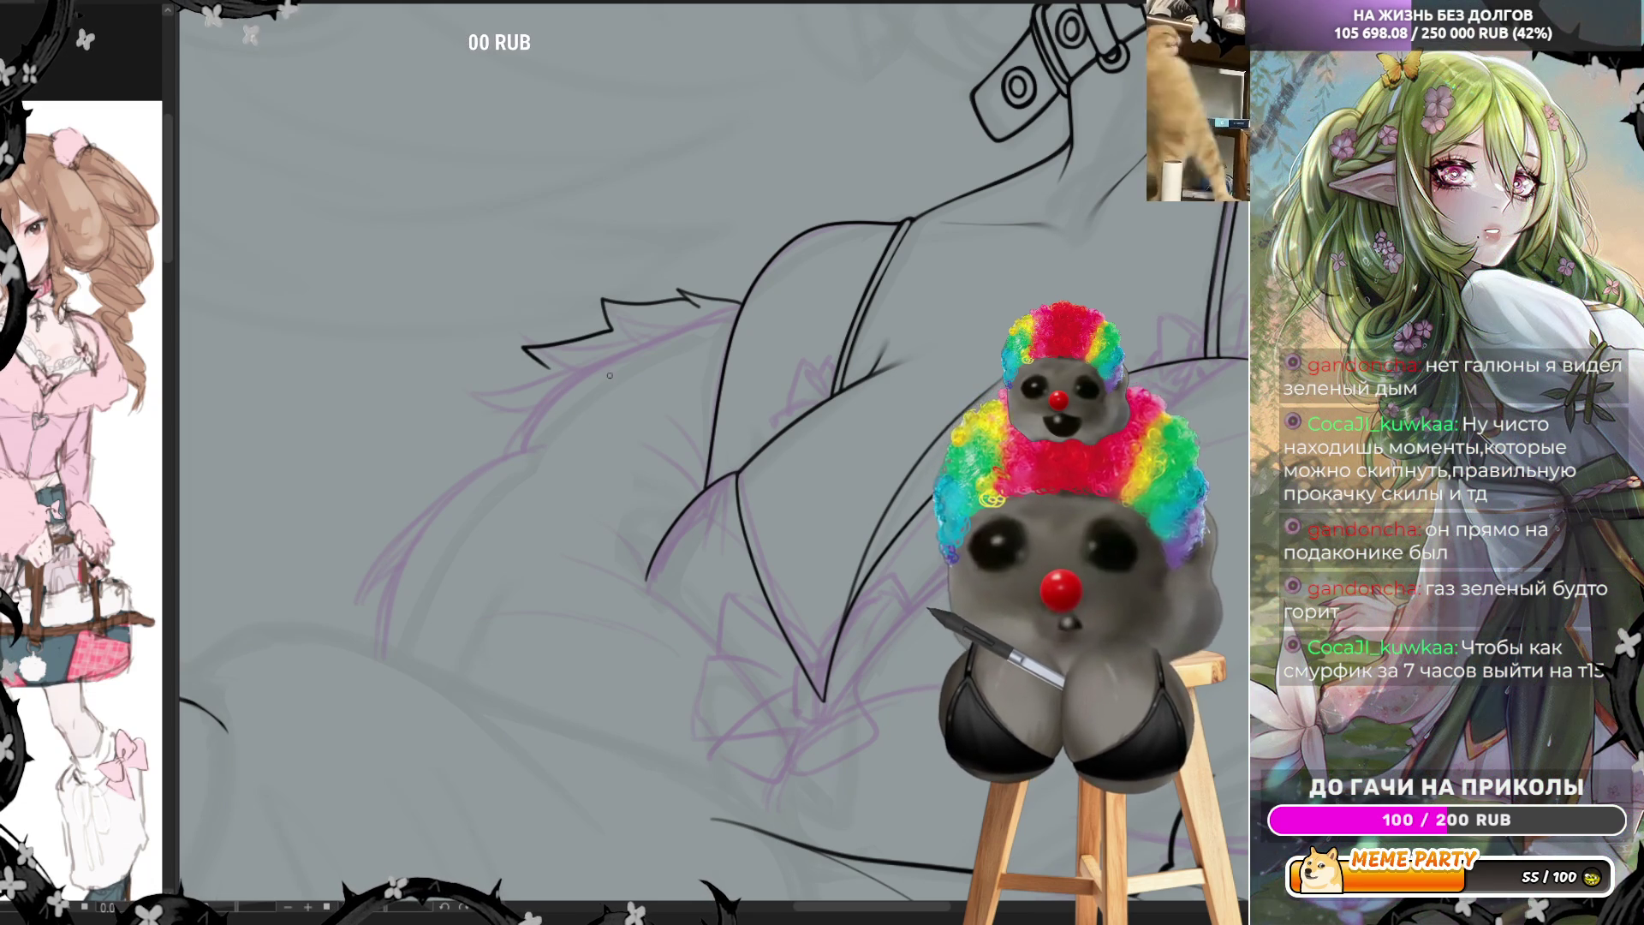
{"action": "key", "text": "ctrl+z"}
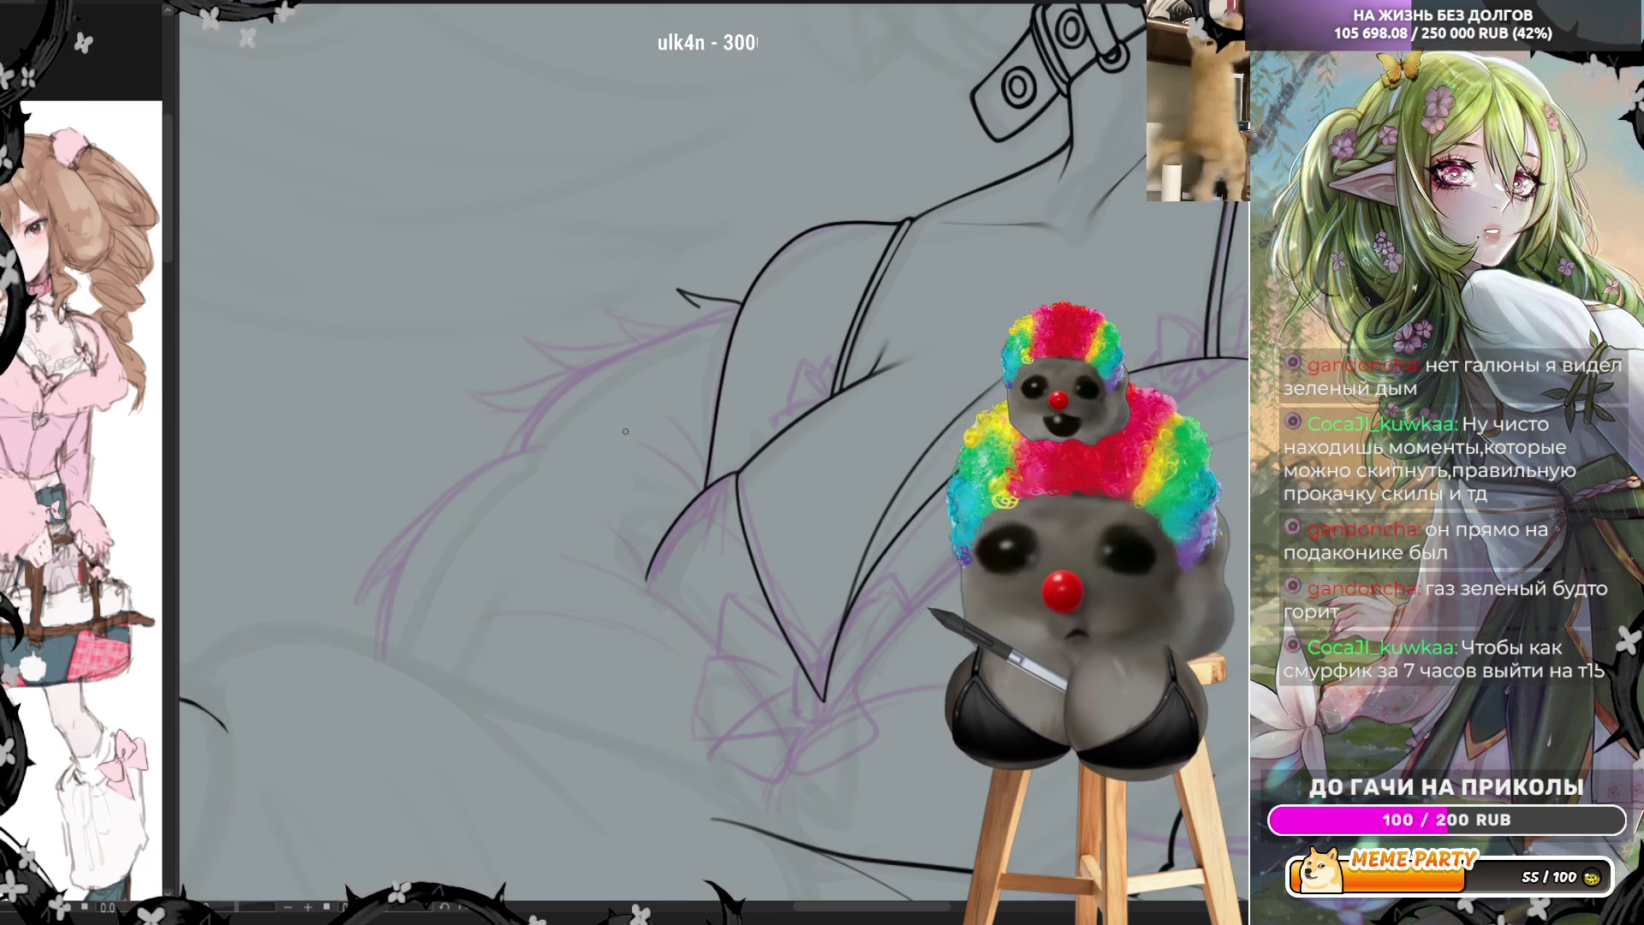
{"action": "key", "text": "ctrl+z"}
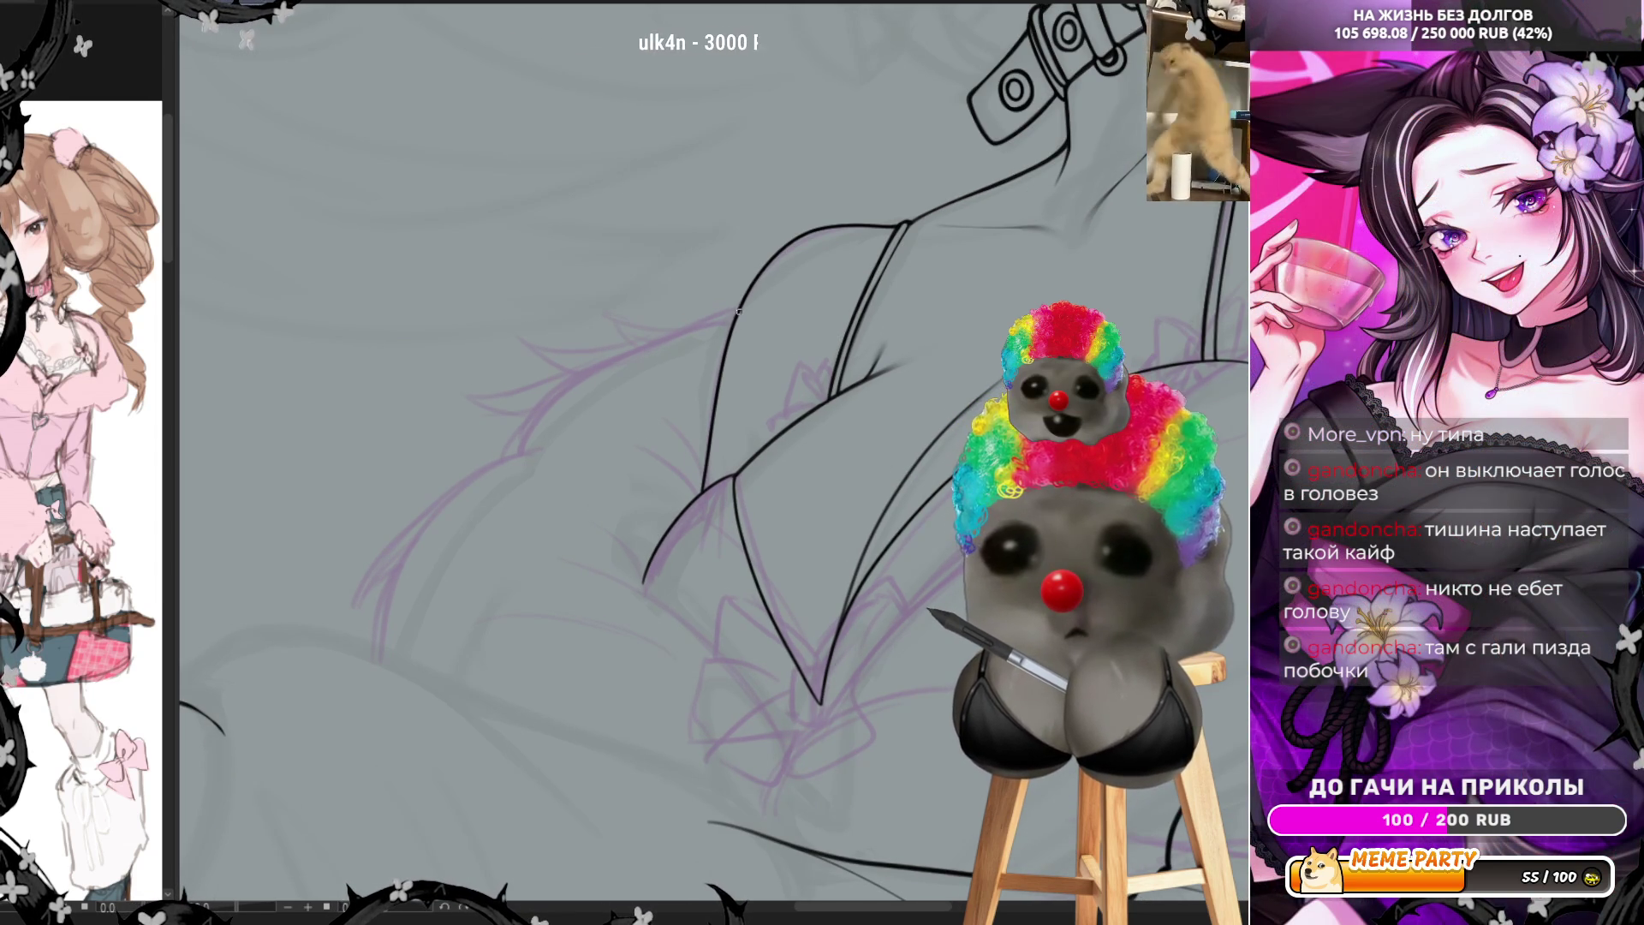
Ink several short jagged fur-tuft strokes along the upper edge of the sleeve cuff
{"action": "left_click_drag", "start_coordinate": [735, 308], "coordinate": [638, 289]}
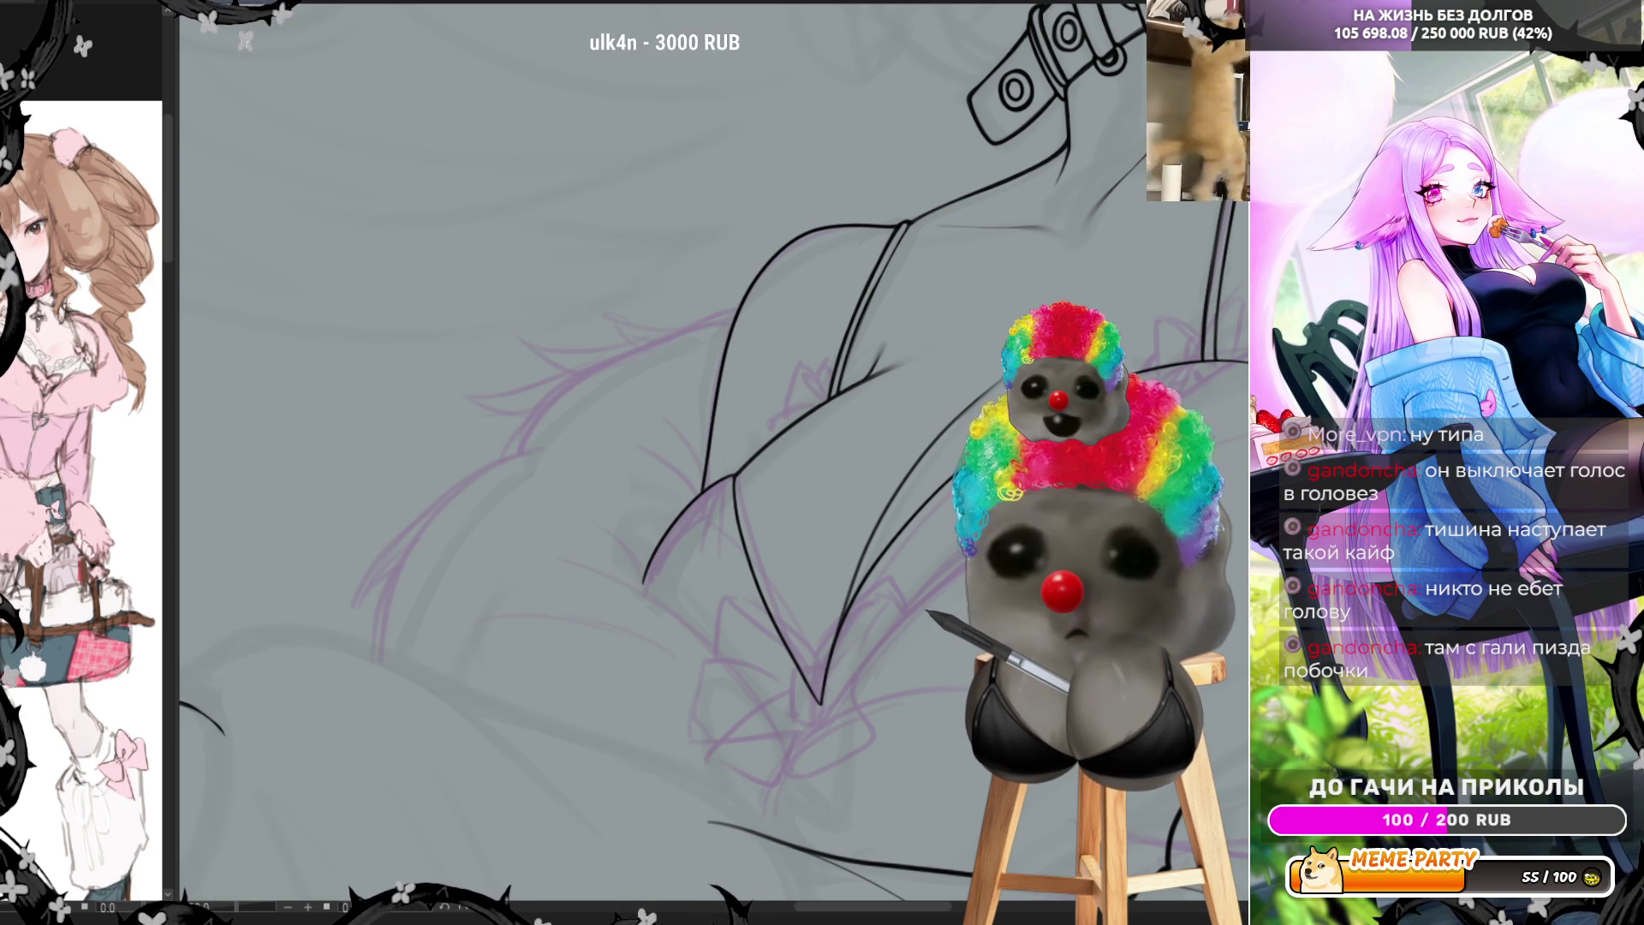
{"action": "left_click_drag", "start_coordinate": [899, 386], "coordinate": [821, 226]}
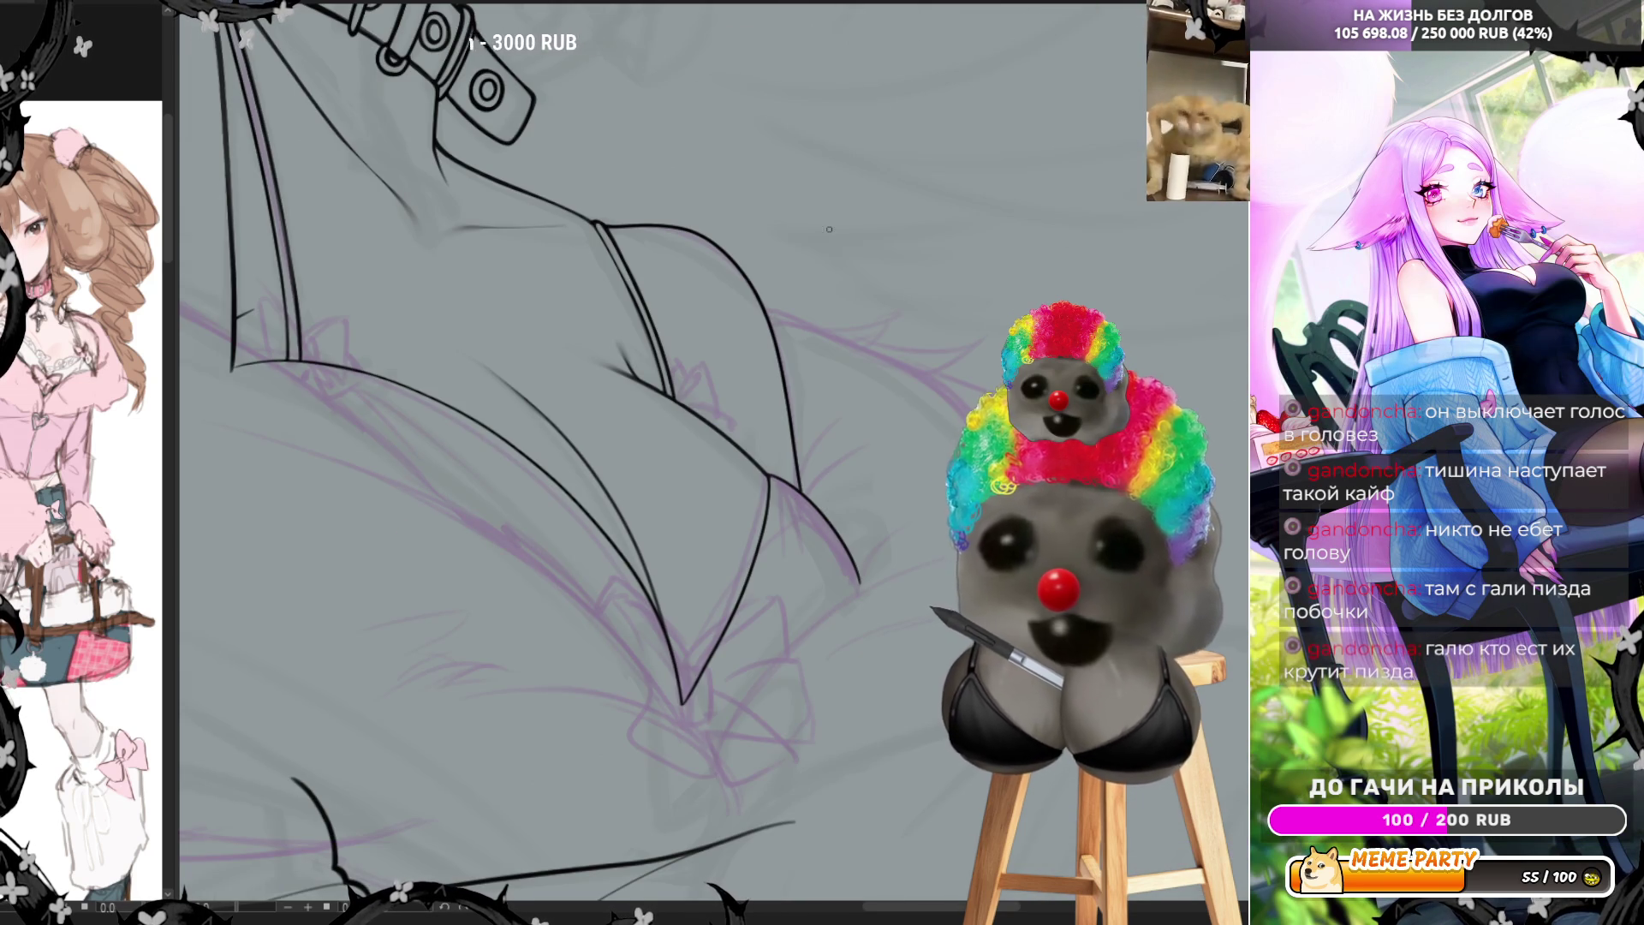
{"action": "left_click_drag", "start_coordinate": [769, 311], "coordinate": [849, 309]}
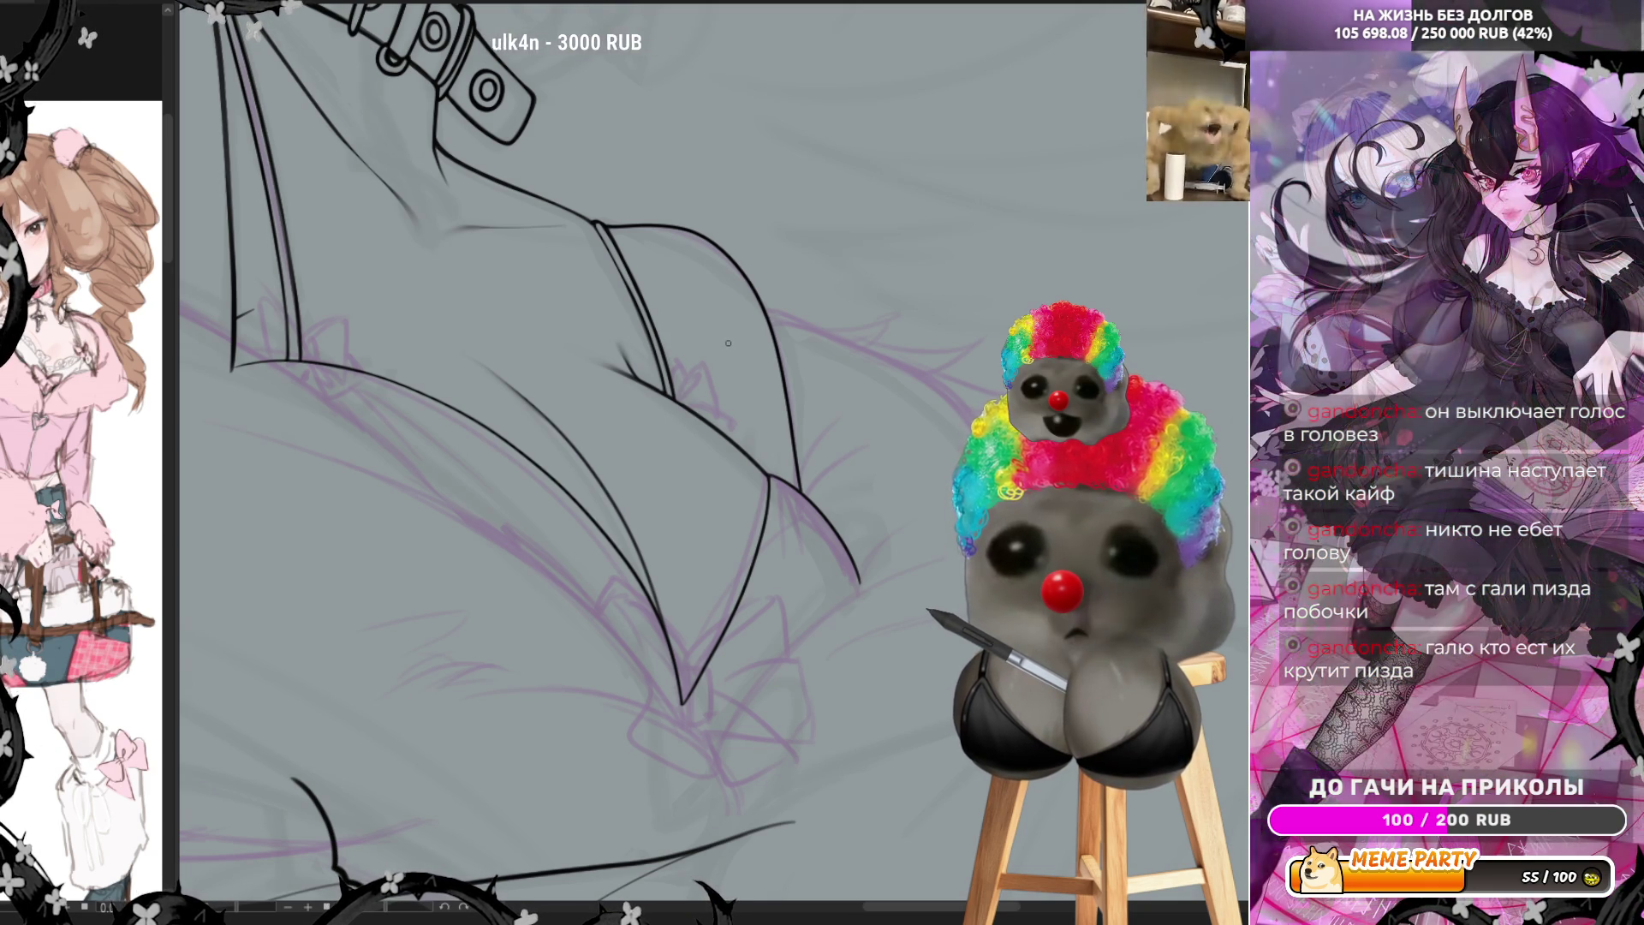
{"action": "left_click_drag", "start_coordinate": [729, 340], "coordinate": [838, 301]}
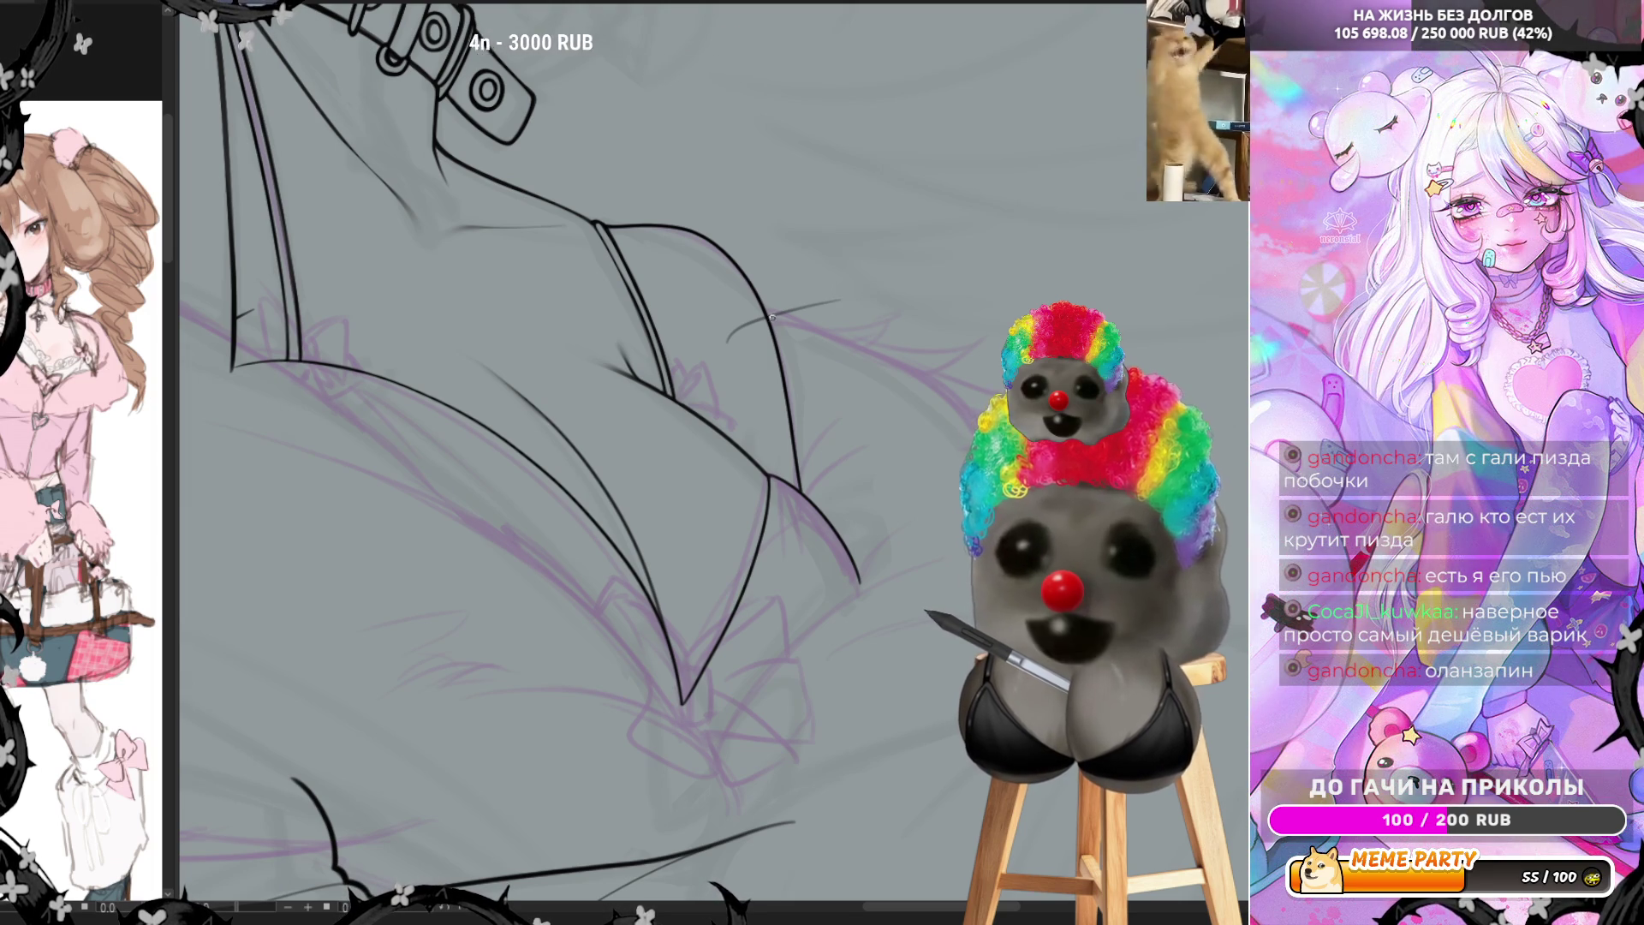
{"action": "left_click_drag", "start_coordinate": [879, 281], "coordinate": [846, 362]}
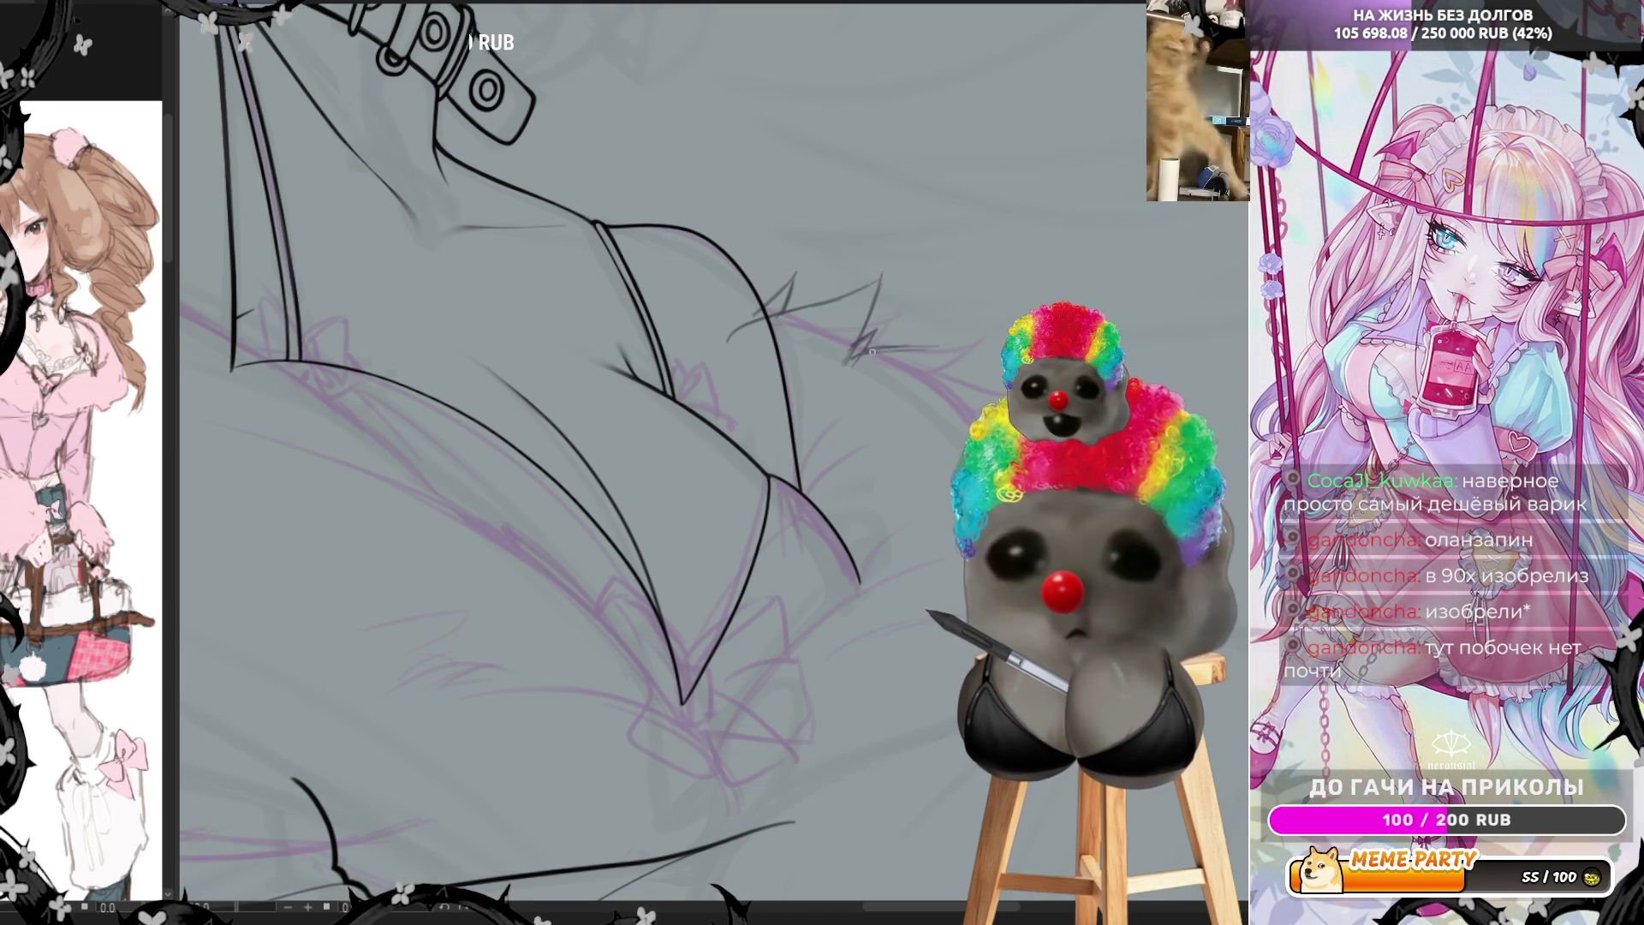
{"action": "left_click_drag", "start_coordinate": [871, 351], "coordinate": [946, 348]}
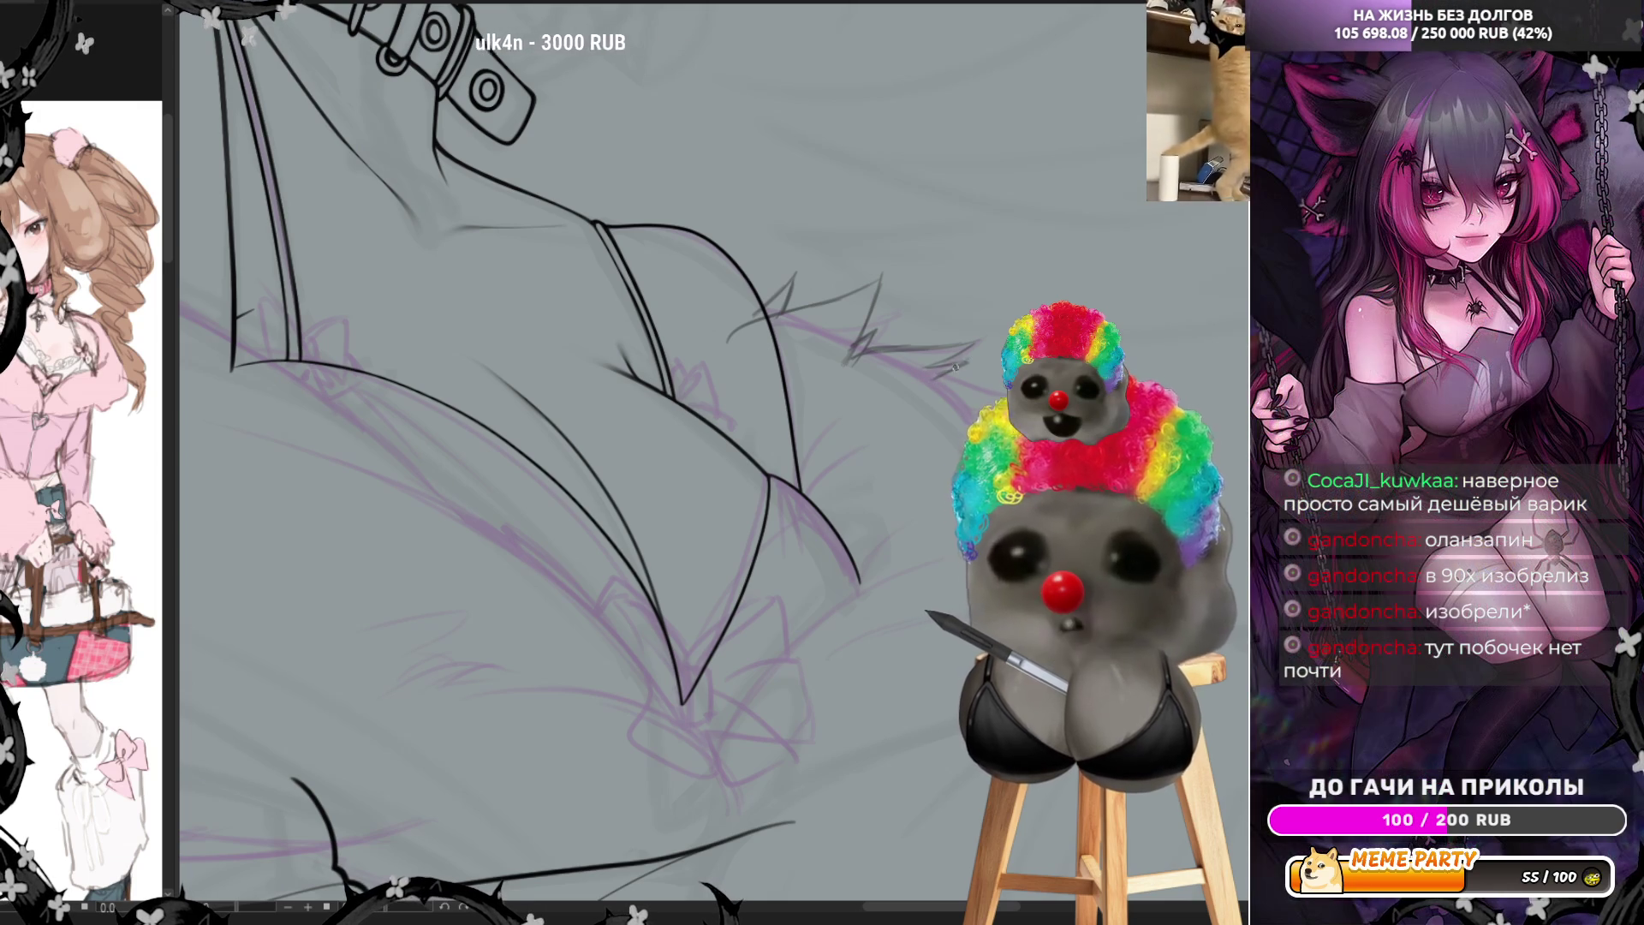
Mirror the canvas view horizontally and bring the fur cuff edge into view
{"action": "key", "text": "m"}
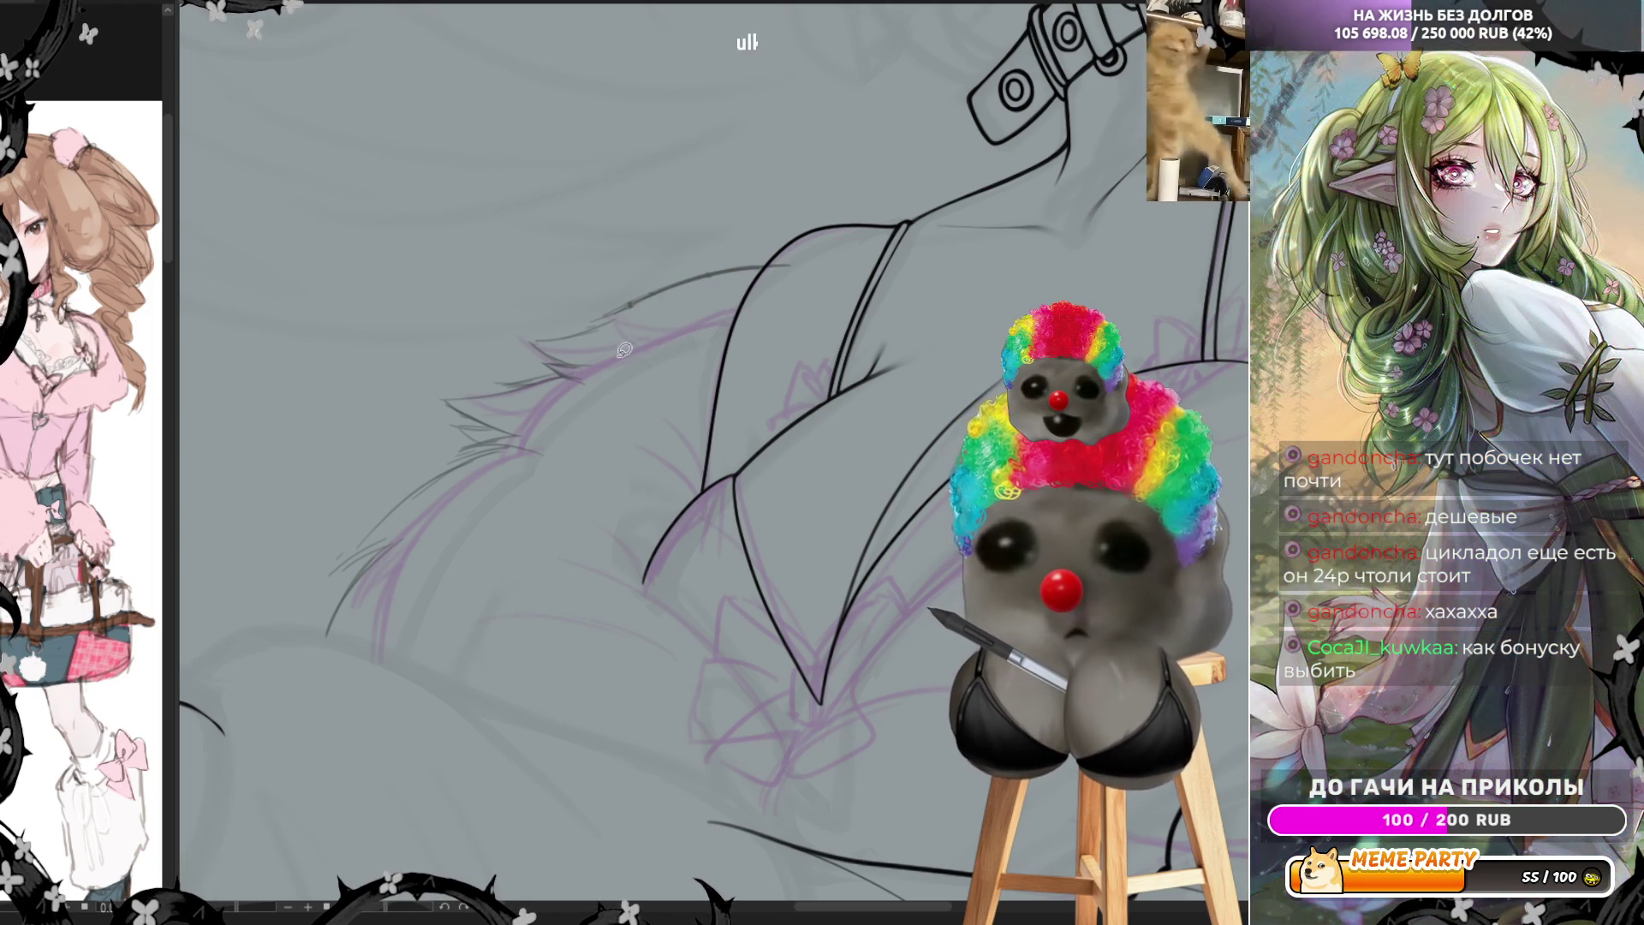
{"action": "left_click_drag", "start_coordinate": [762, 316], "coordinate": [577, 360]}
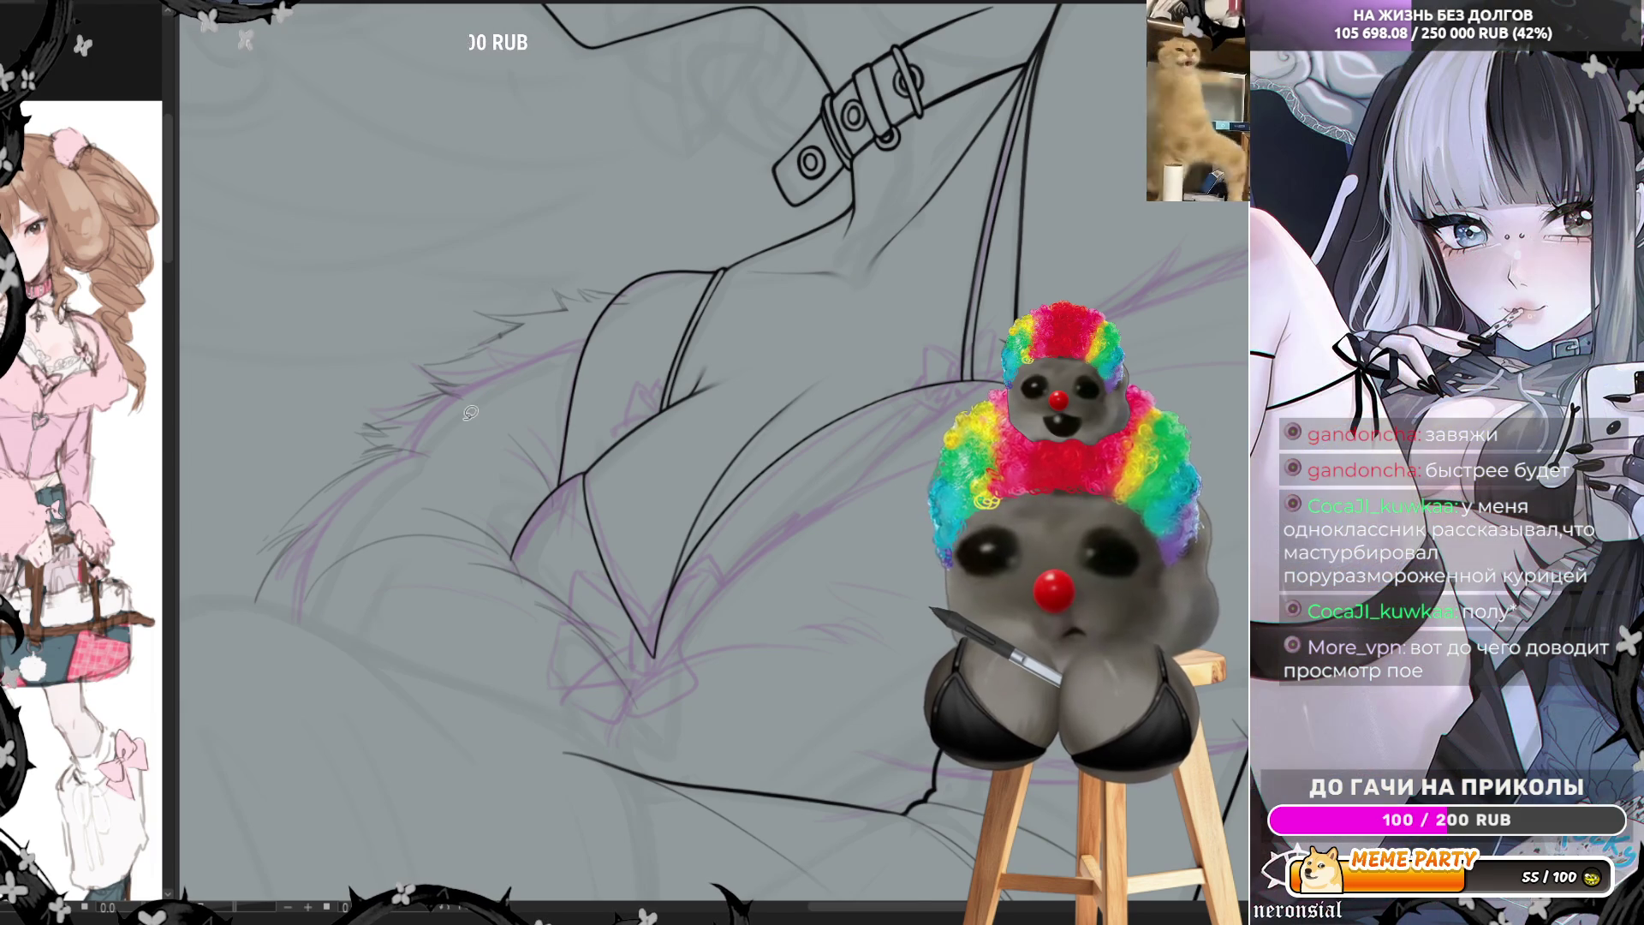
{"action": "scroll", "coordinate": [470, 413], "scroll_direction": "down", "scroll_amount": 3}
{"action": "scroll", "coordinate": [509, 346], "scroll_direction": "up", "scroll_amount": 2}
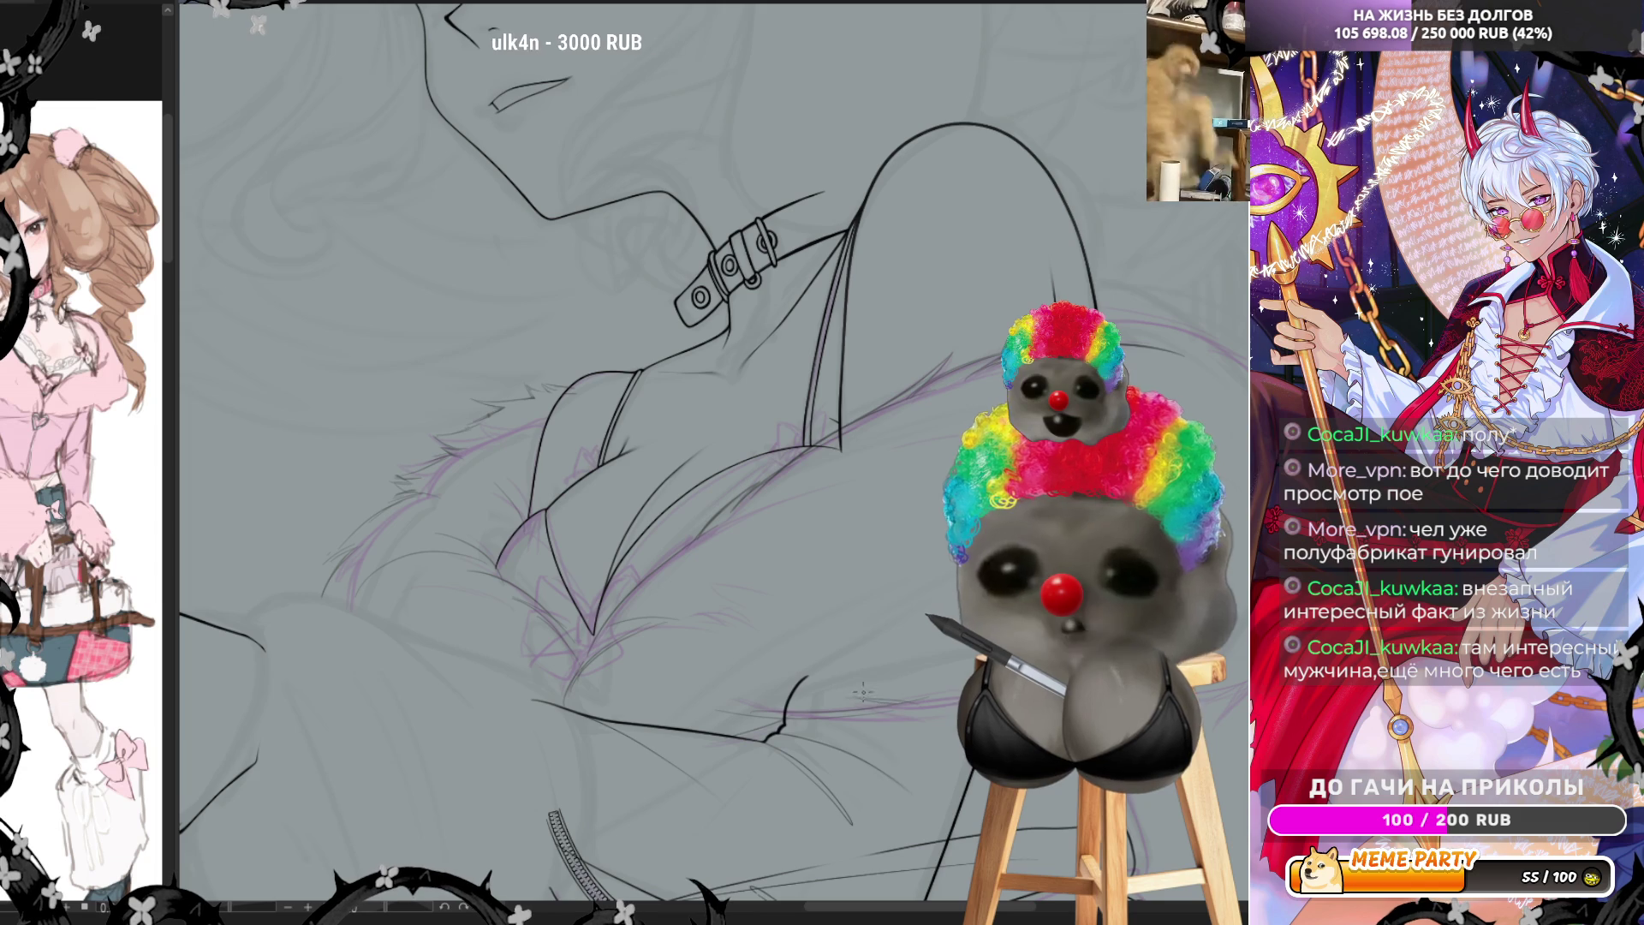
Mirror the canvas view left to right and shift the drawing to the right
{"action": "key", "text": "m"}
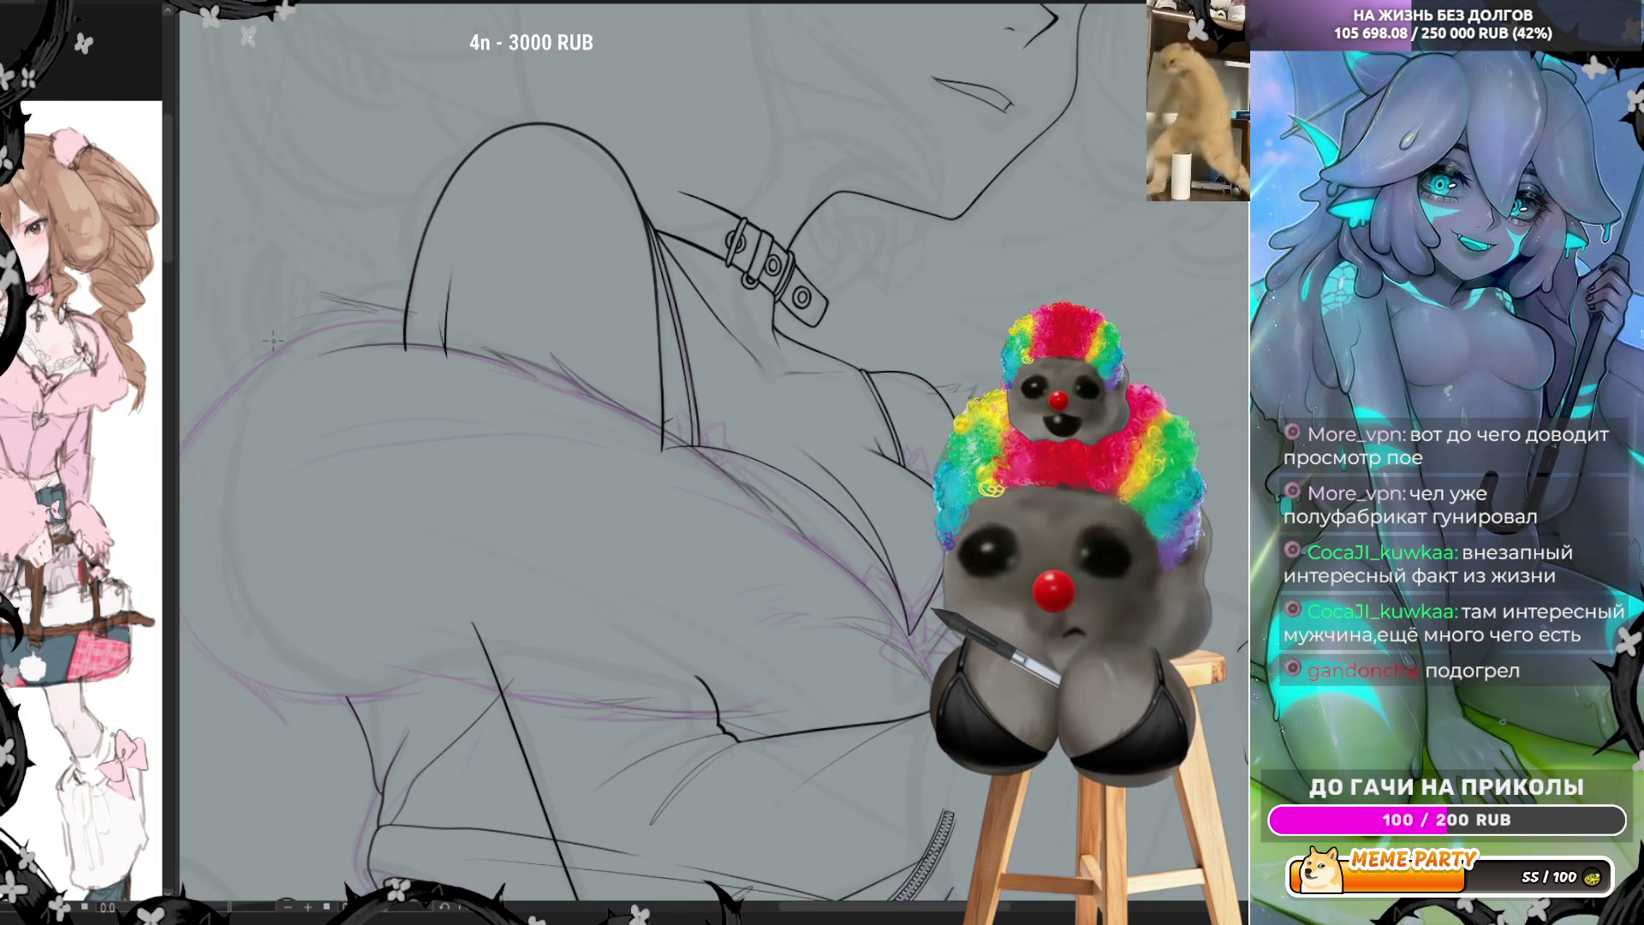
{"action": "left_click_drag", "start_coordinate": [236, 364], "coordinate": [391, 364]}
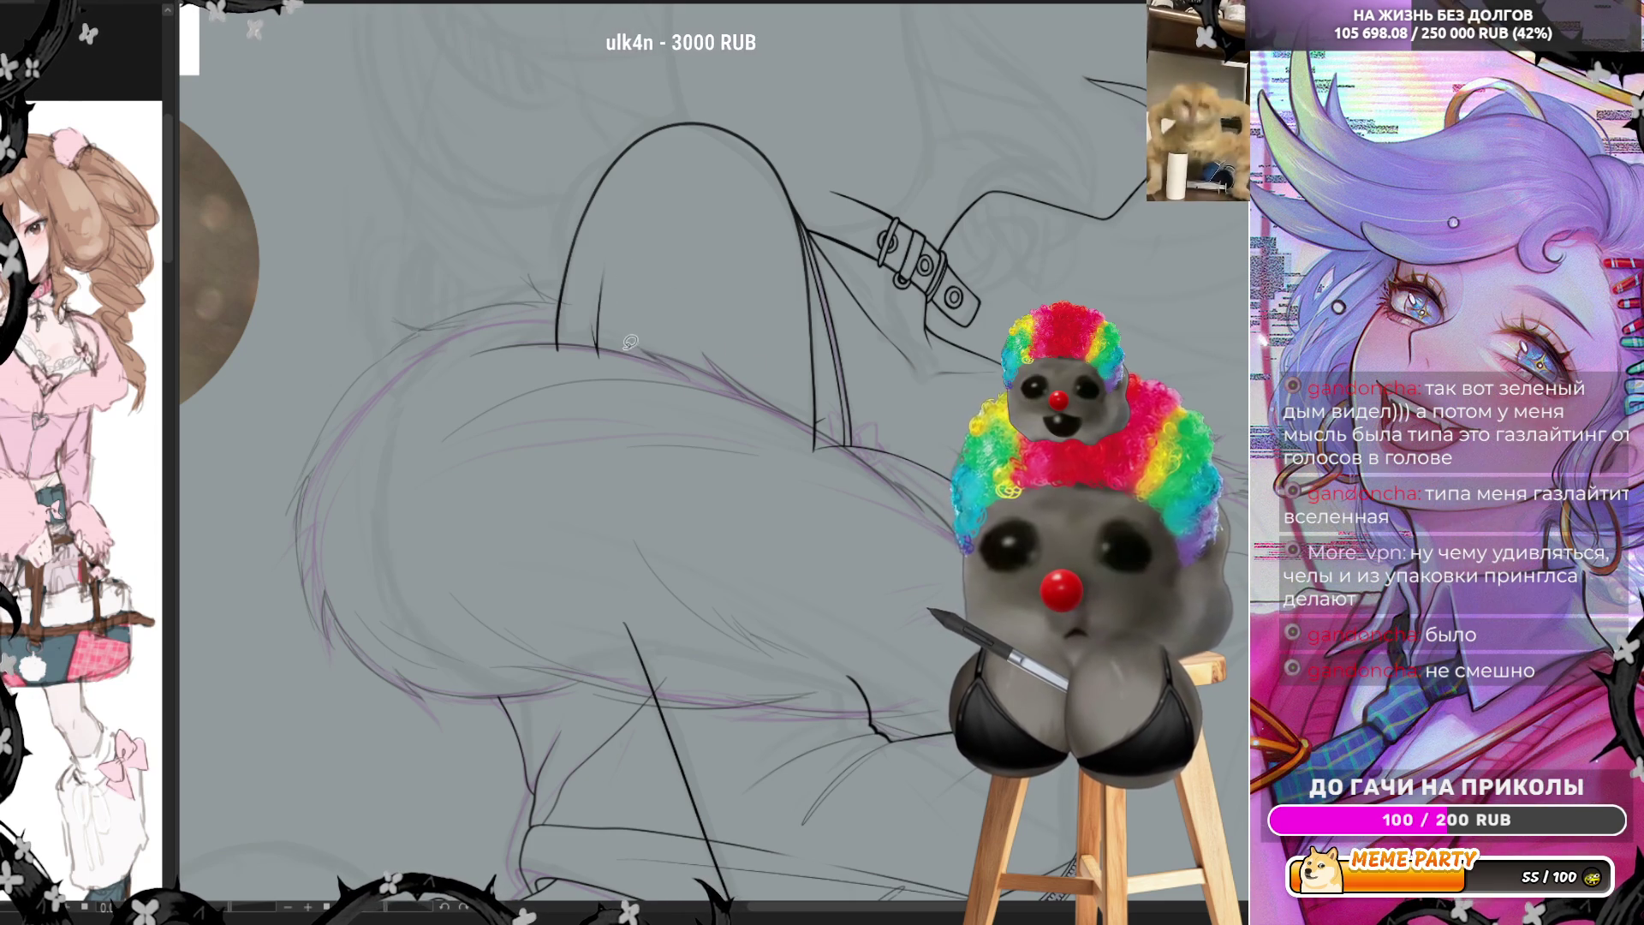
Ink a short line on the shoulder sketch, then mirror the canvas view horizontally
{"action": "left_click_drag", "start_coordinate": [642, 355], "coordinate": [703, 363]}
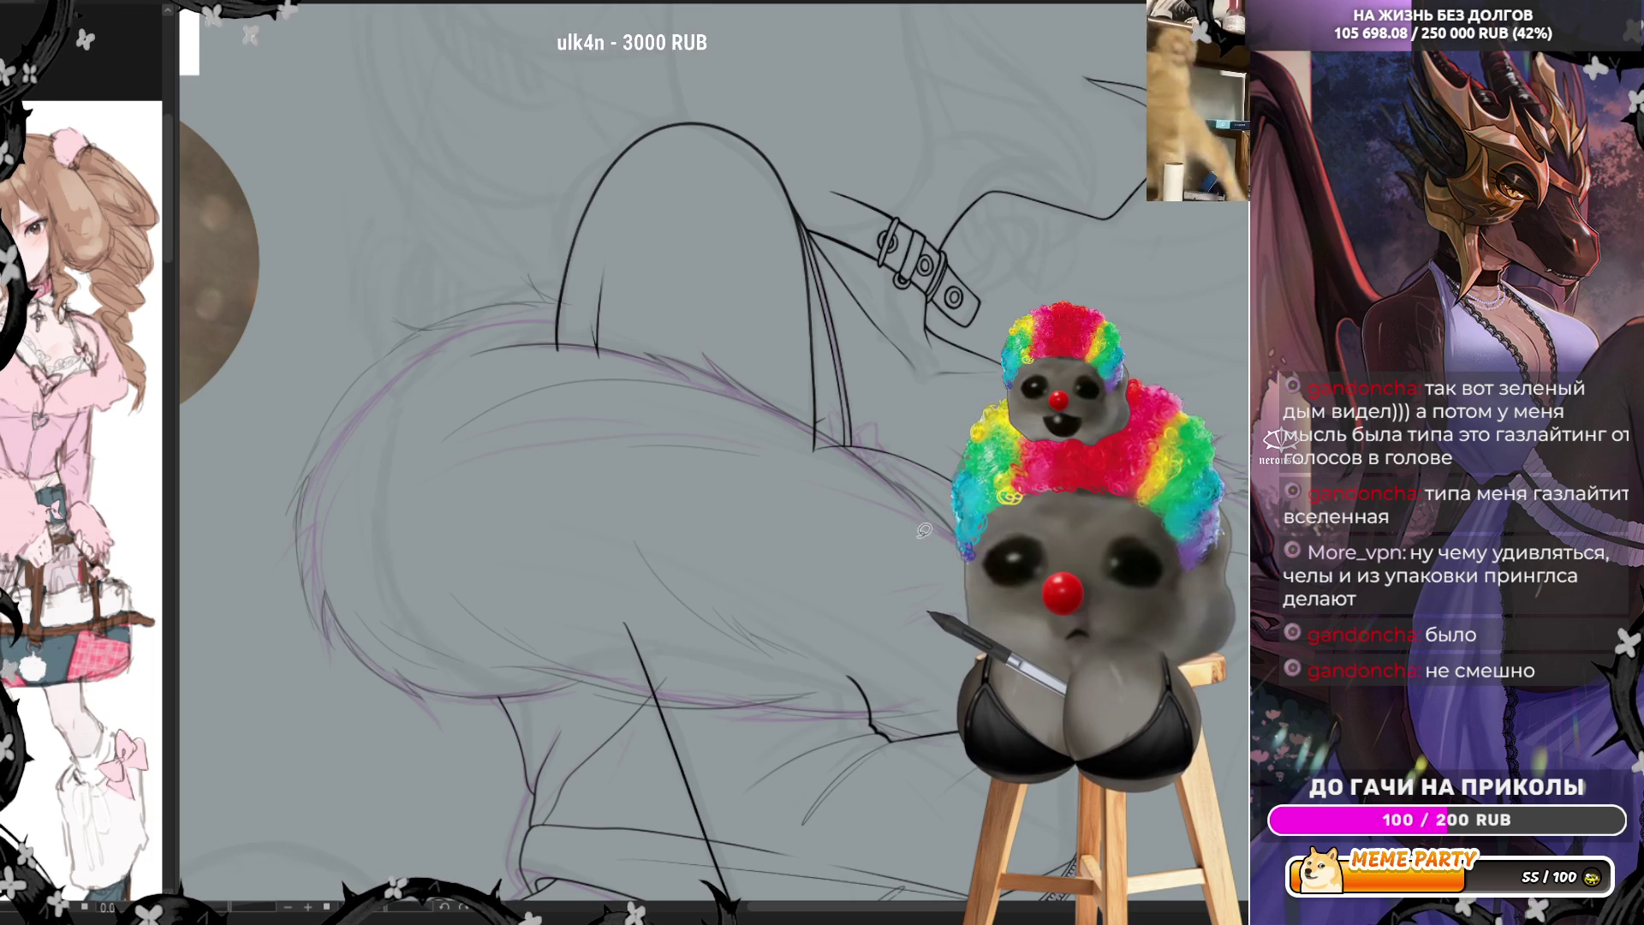
{"action": "scroll", "coordinate": [769, 477], "scroll_direction": "down", "scroll_amount": 3}
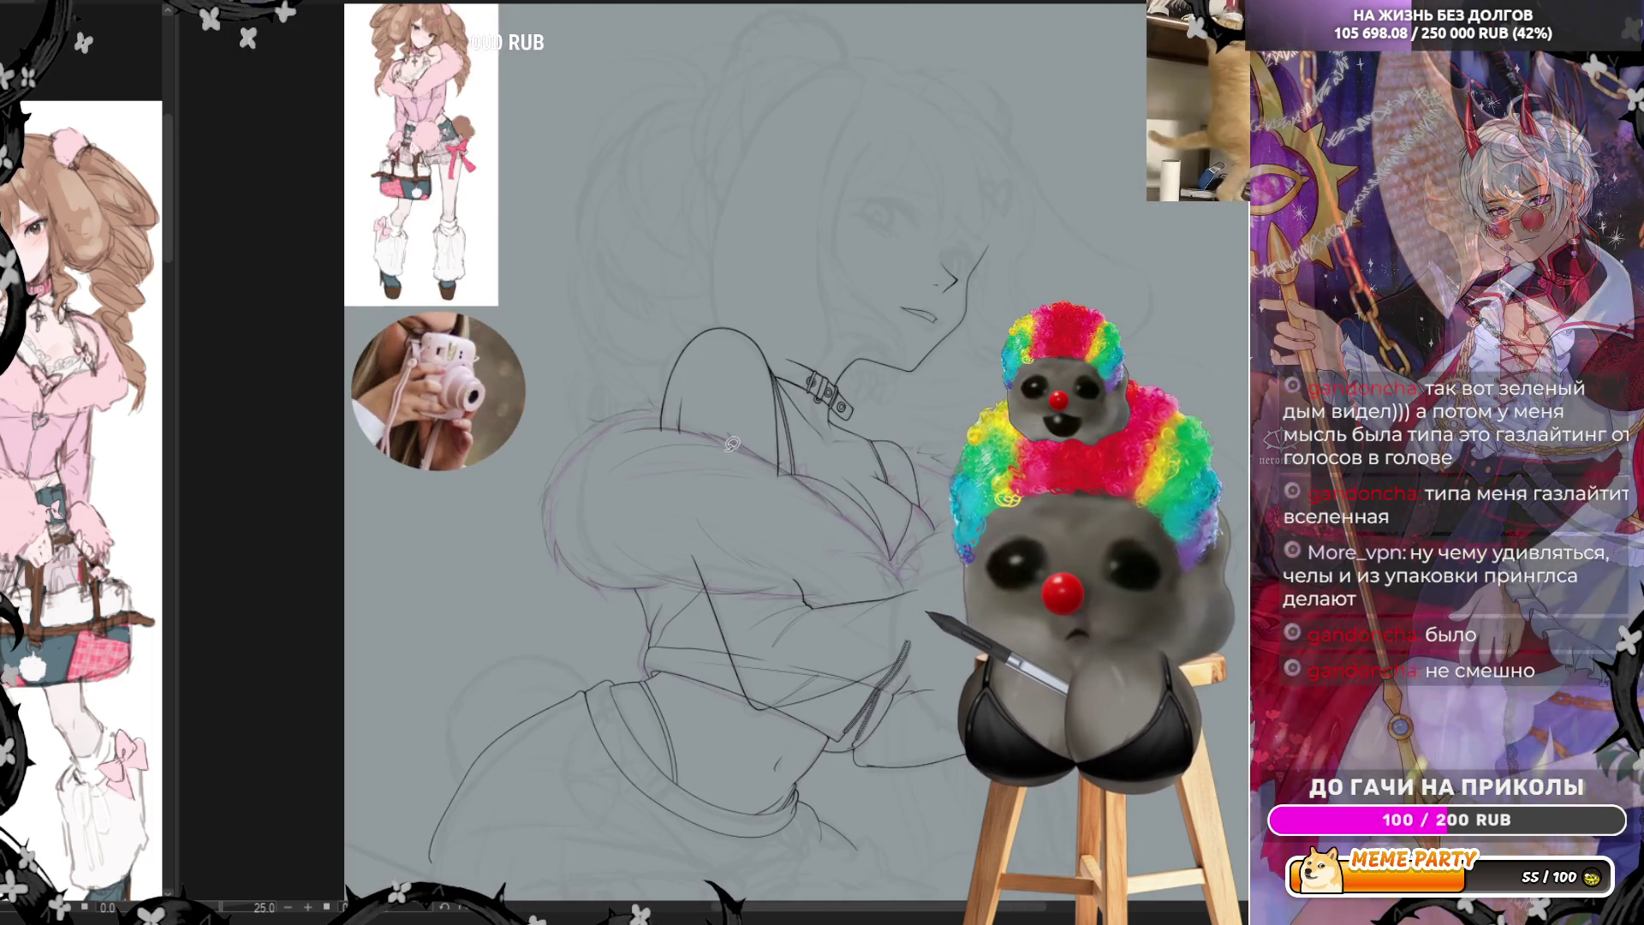
{"action": "scroll", "coordinate": [796, 469], "scroll_direction": "down", "scroll_amount": 2}
{"action": "scroll", "coordinate": [835, 455], "scroll_direction": "down", "scroll_amount": 1}
{"action": "scroll", "coordinate": [842, 453], "scroll_direction": "up", "scroll_amount": 2}
{"action": "scroll", "coordinate": [849, 454], "scroll_direction": "up", "scroll_amount": 1}
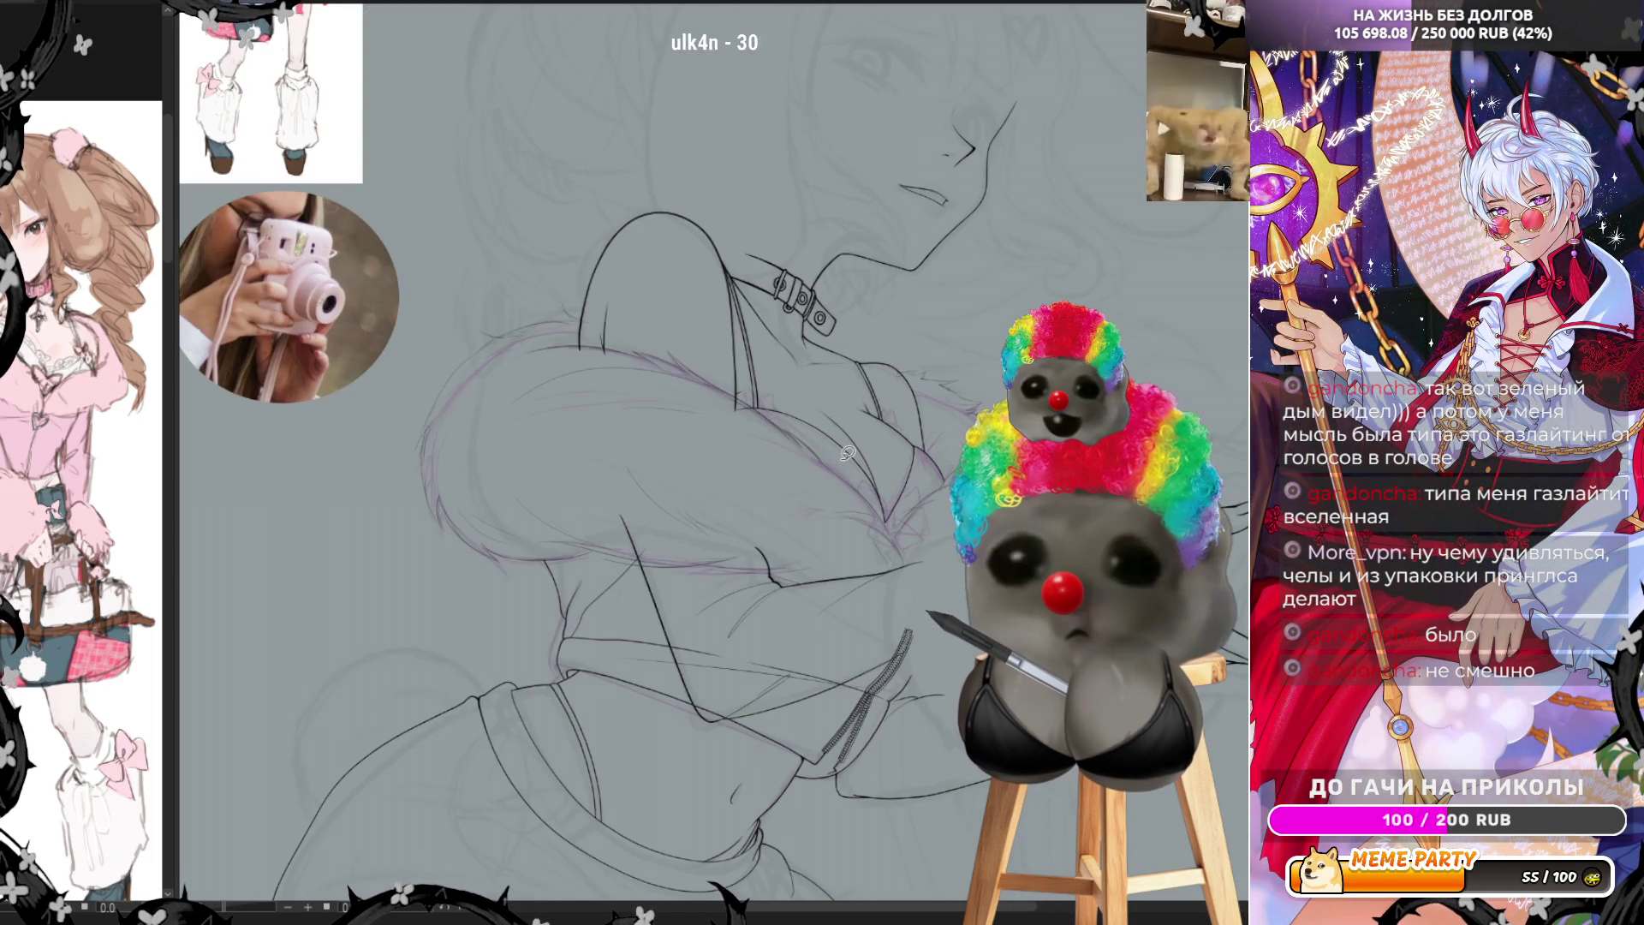
{"action": "scroll", "coordinate": [799, 401], "scroll_direction": "up", "scroll_amount": 1}
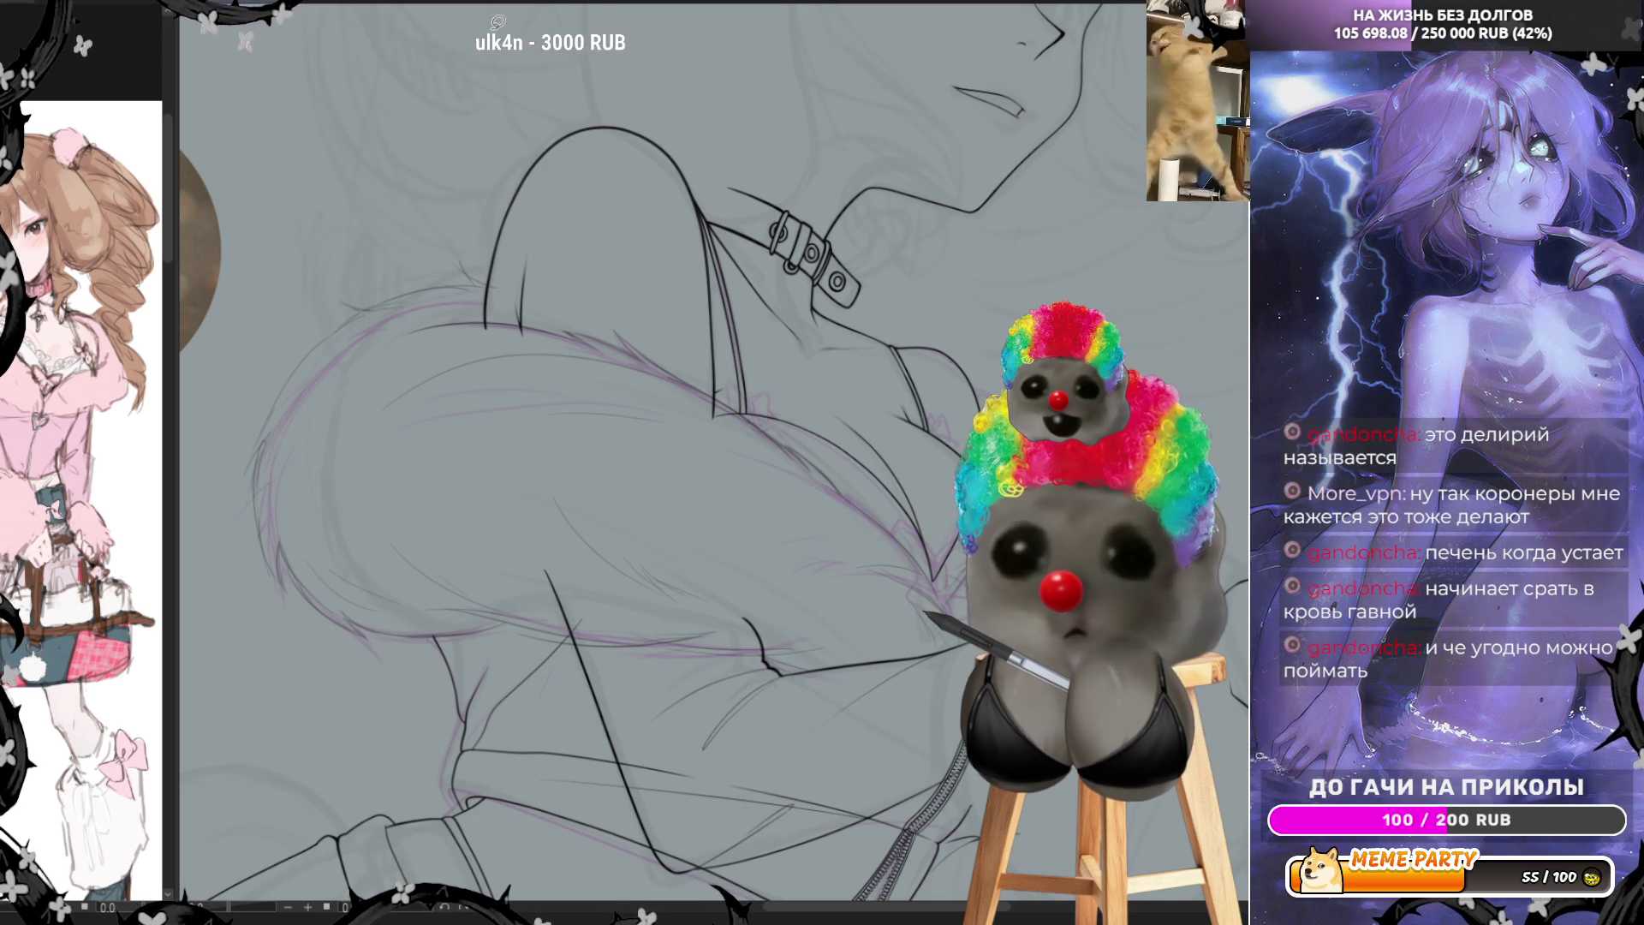
{"action": "key", "text": "h"}
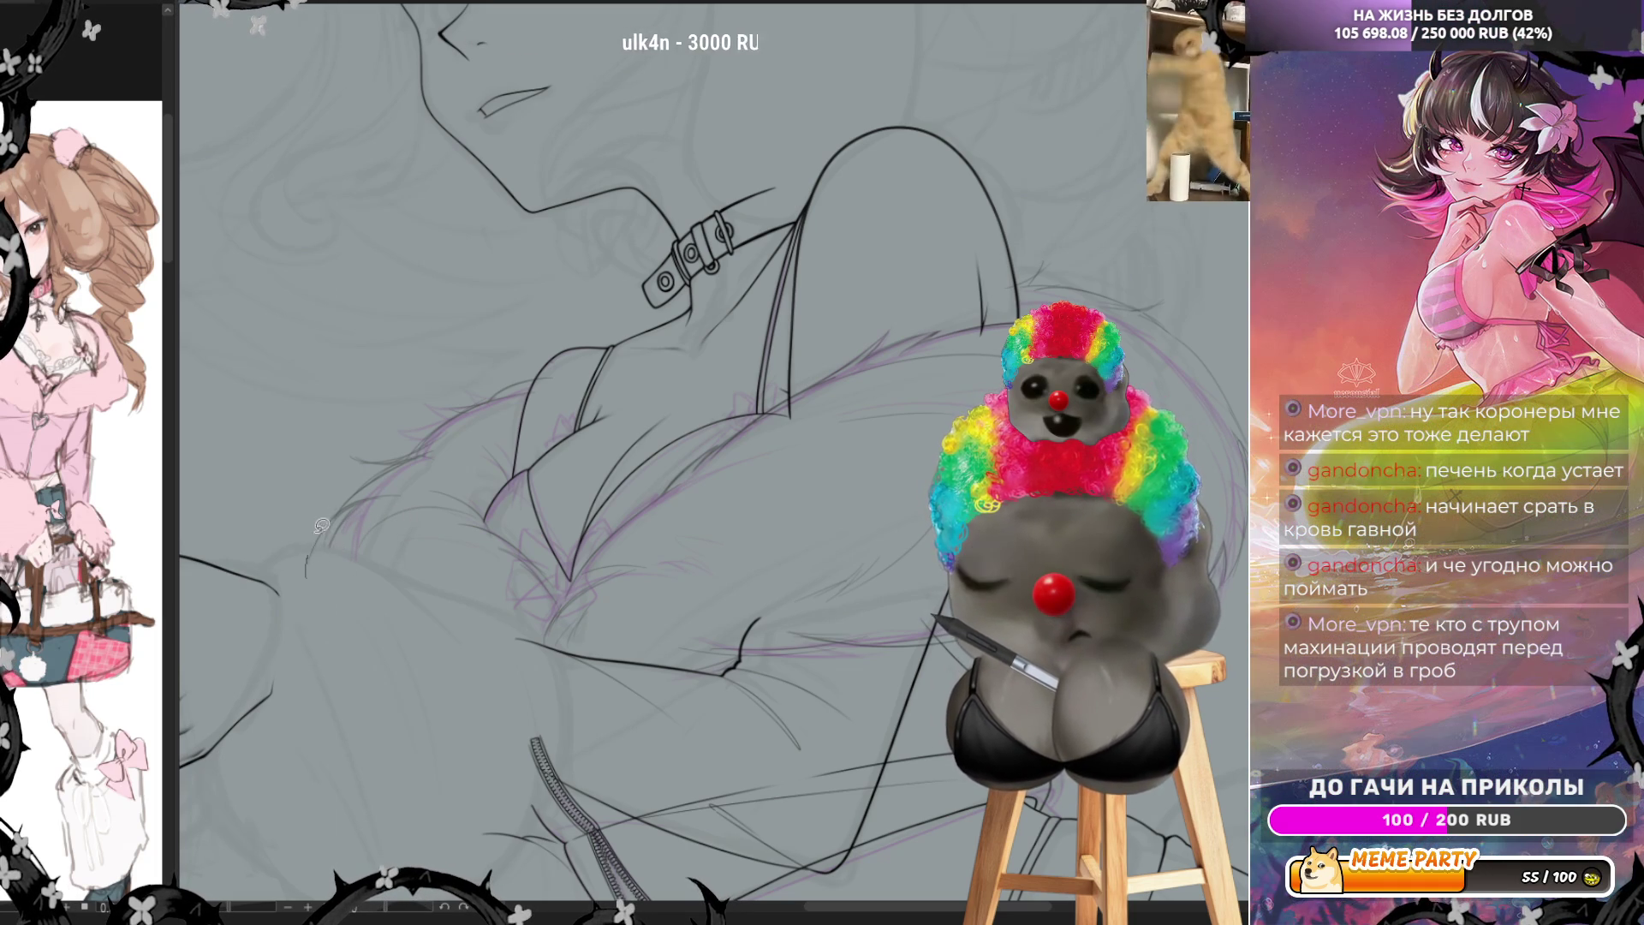
Ink a short extra stroke on the lineart on the left side of the drawing
{"action": "left_click_drag", "start_coordinate": [306, 567], "coordinate": [350, 511]}
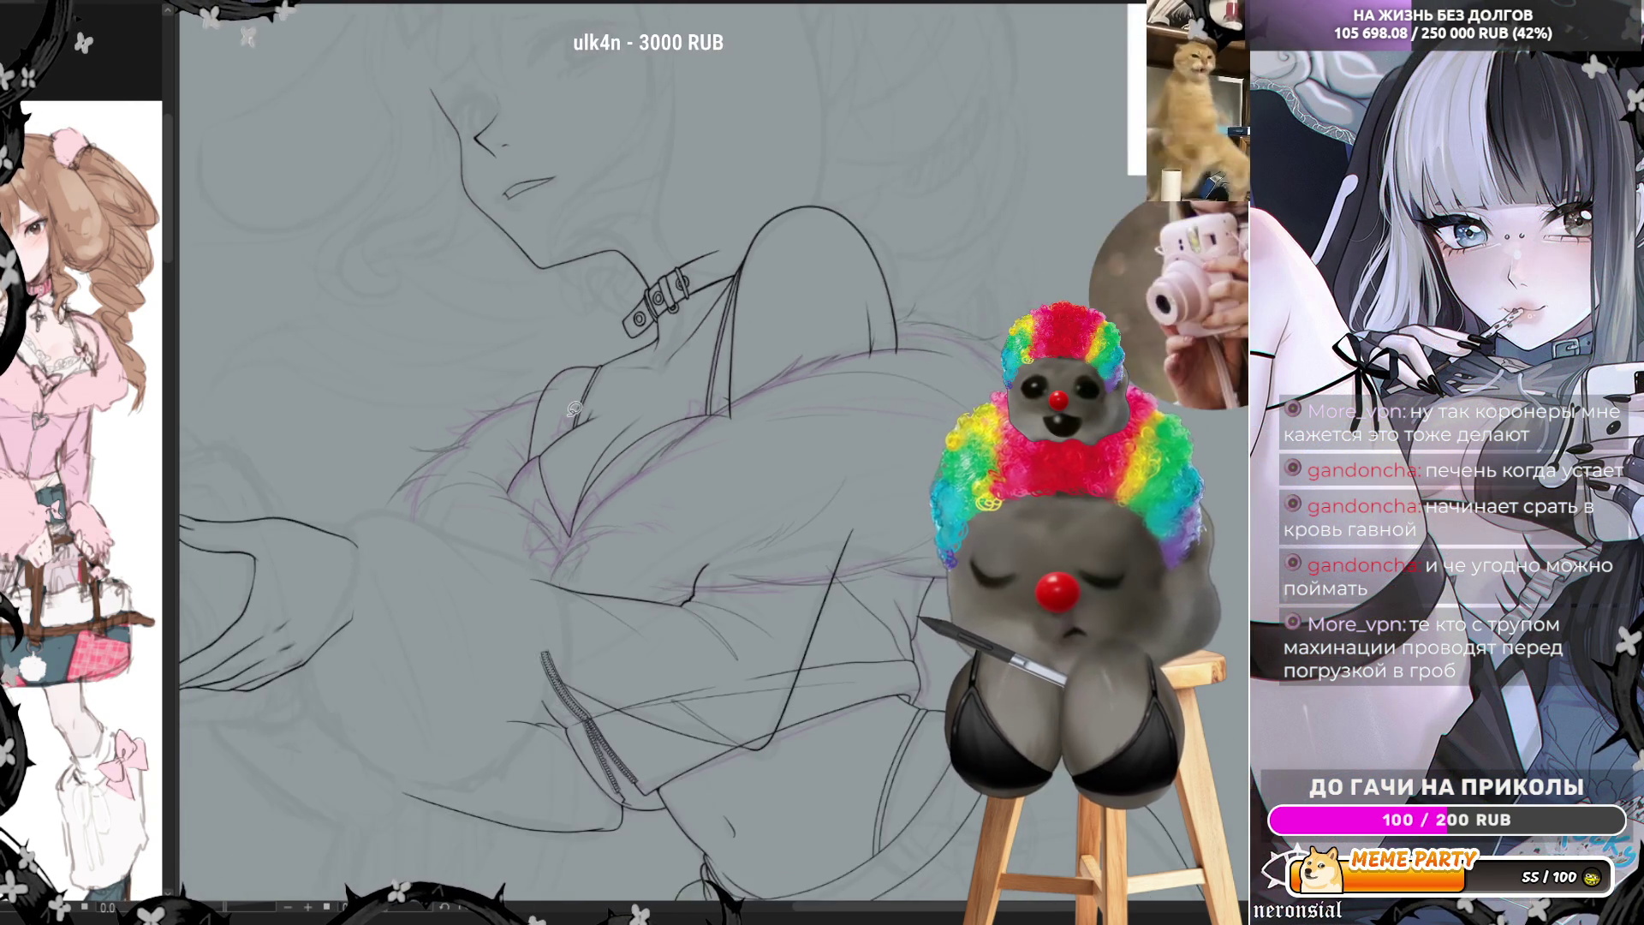
{"action": "scroll", "coordinate": [283, 565], "scroll_direction": "down", "scroll_amount": 3}
{"action": "scroll", "coordinate": [574, 408], "scroll_direction": "up", "scroll_amount": 1}
{"action": "scroll", "coordinate": [574, 407], "scroll_direction": "up", "scroll_amount": 2}
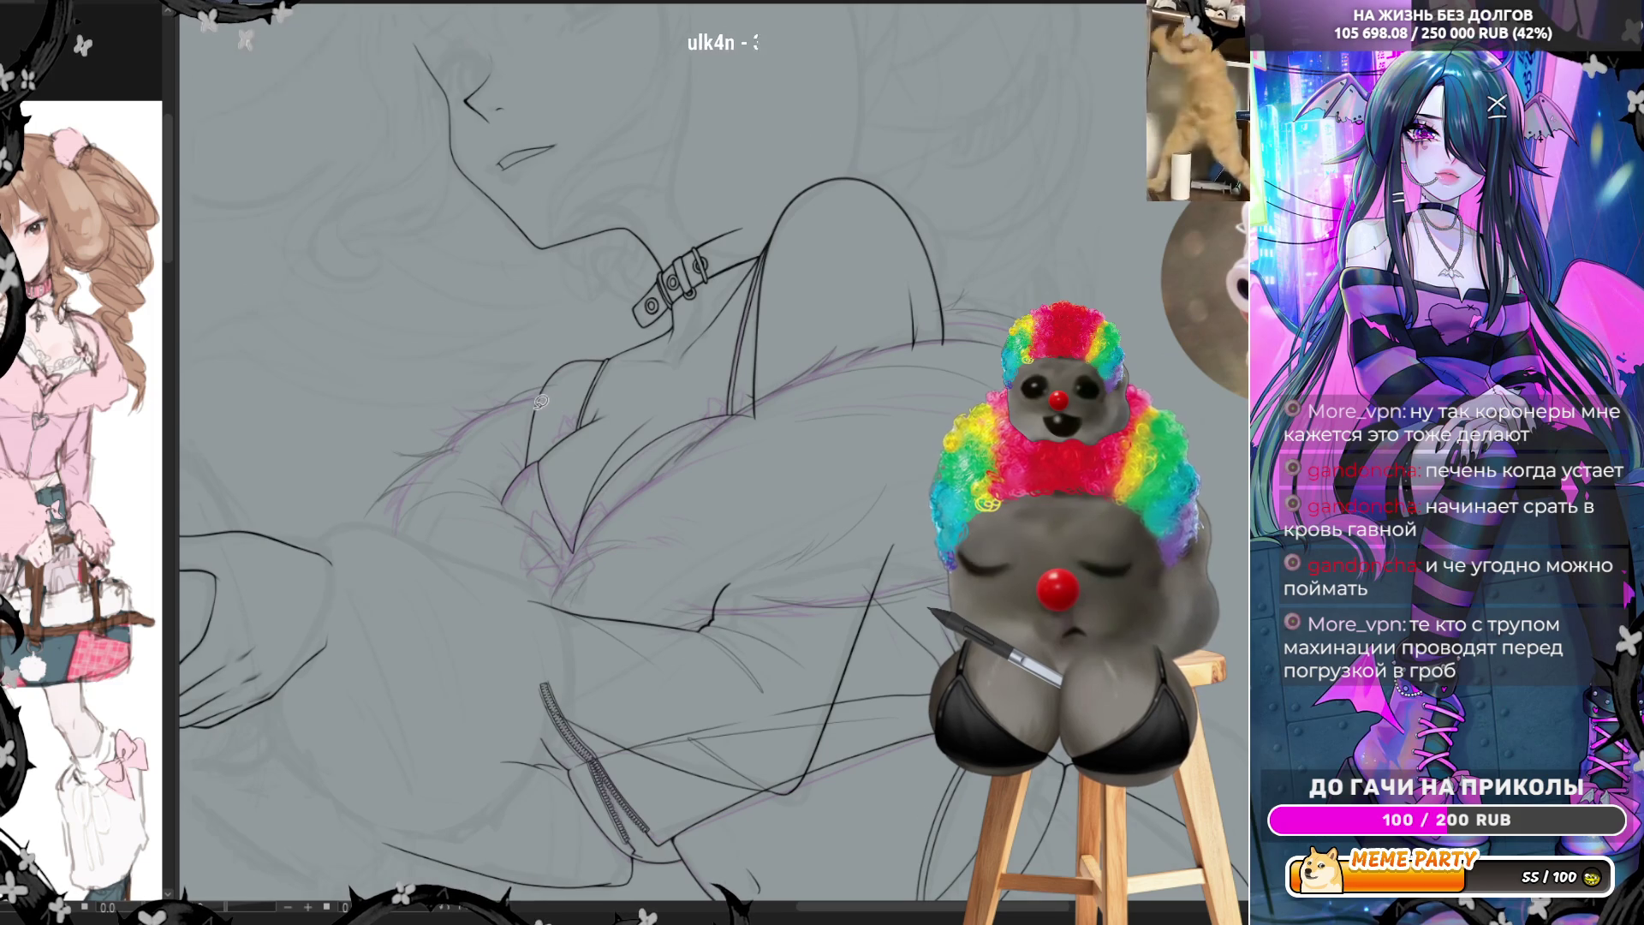
{"action": "scroll", "coordinate": [561, 405], "scroll_direction": "down", "scroll_amount": 2}
{"action": "scroll", "coordinate": [484, 517], "scroll_direction": "down", "scroll_amount": 2}
{"action": "scroll", "coordinate": [482, 519], "scroll_direction": "up", "scroll_amount": 1}
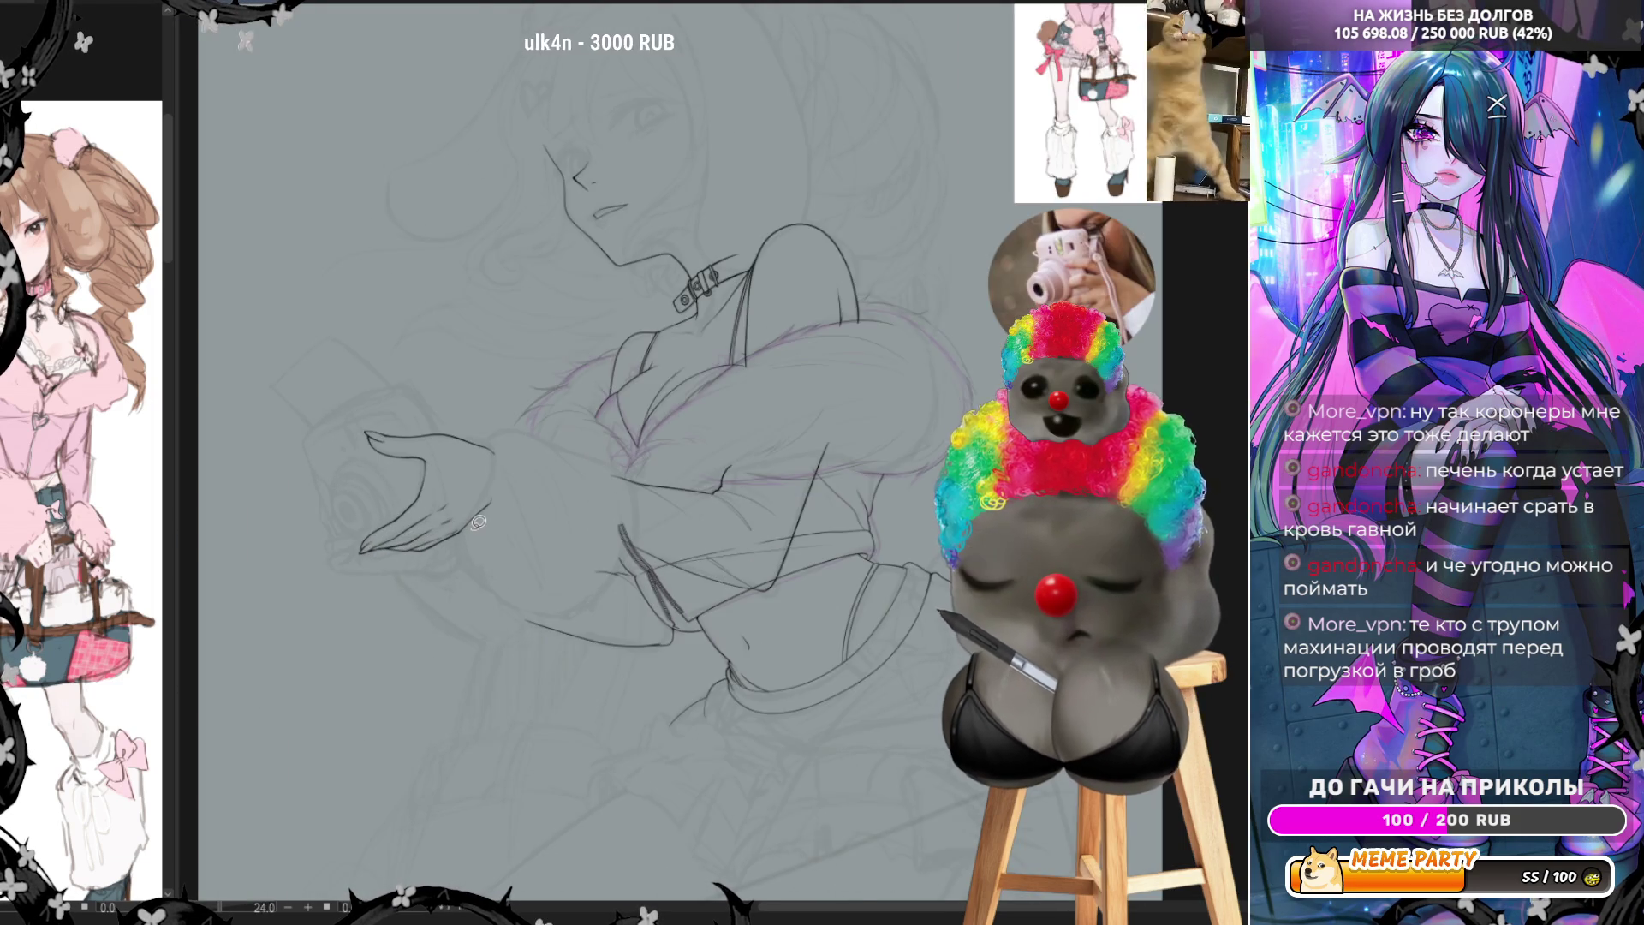
{"action": "scroll", "coordinate": [481, 518], "scroll_direction": "up", "scroll_amount": 1}
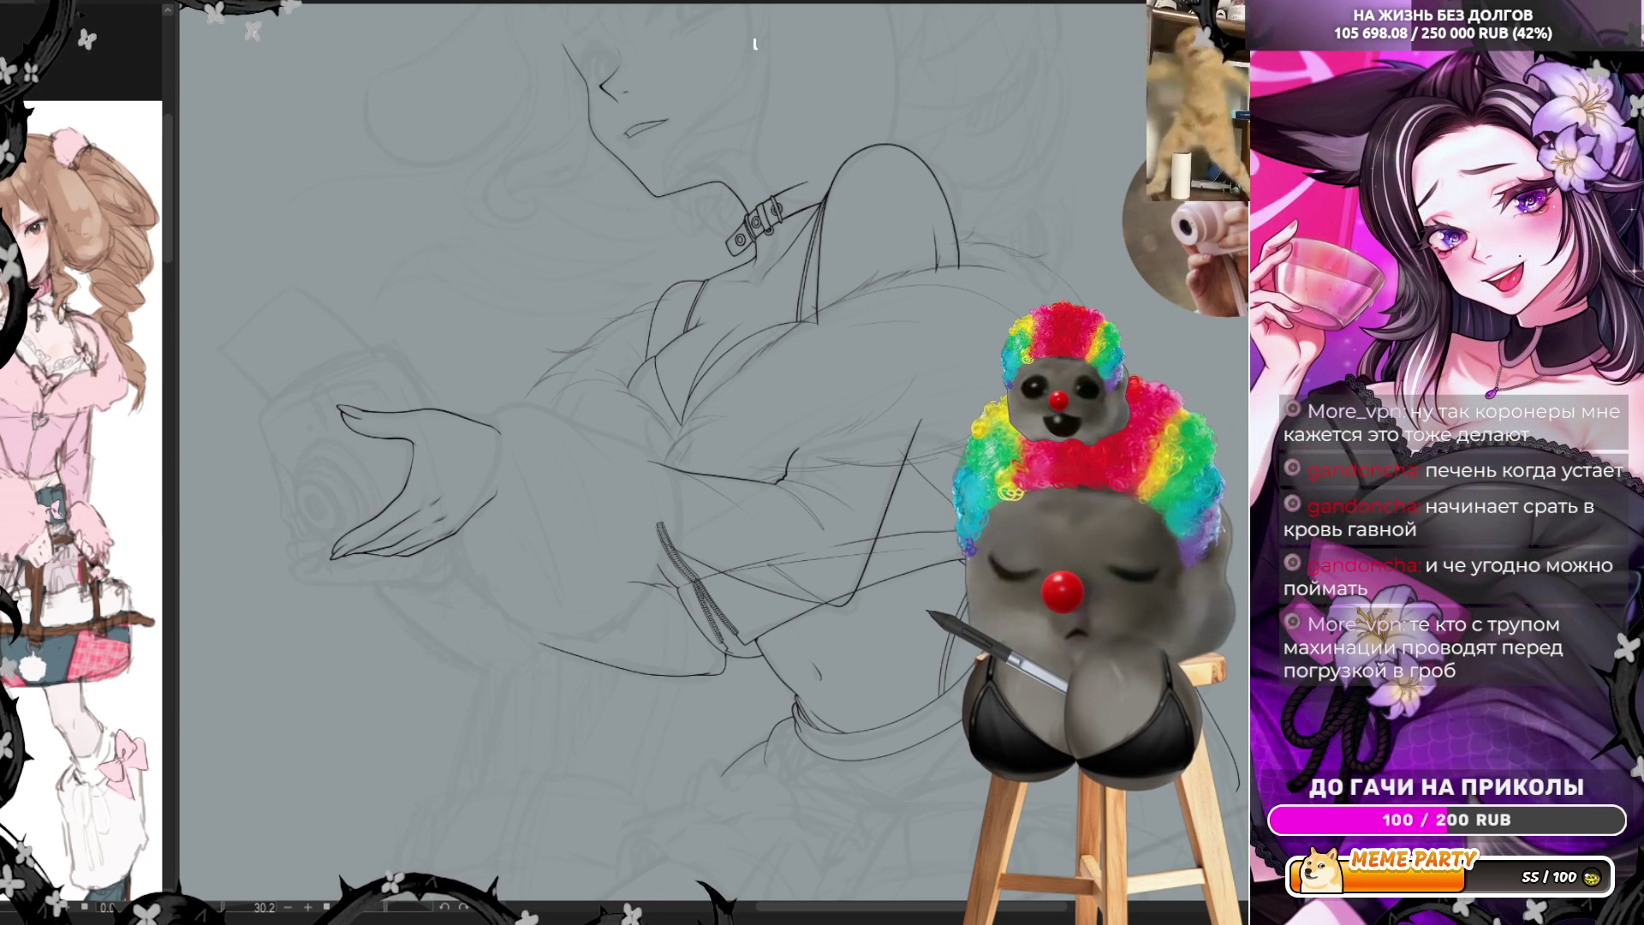
{"action": "scroll", "coordinate": [647, 317], "scroll_direction": "up", "scroll_amount": 3}
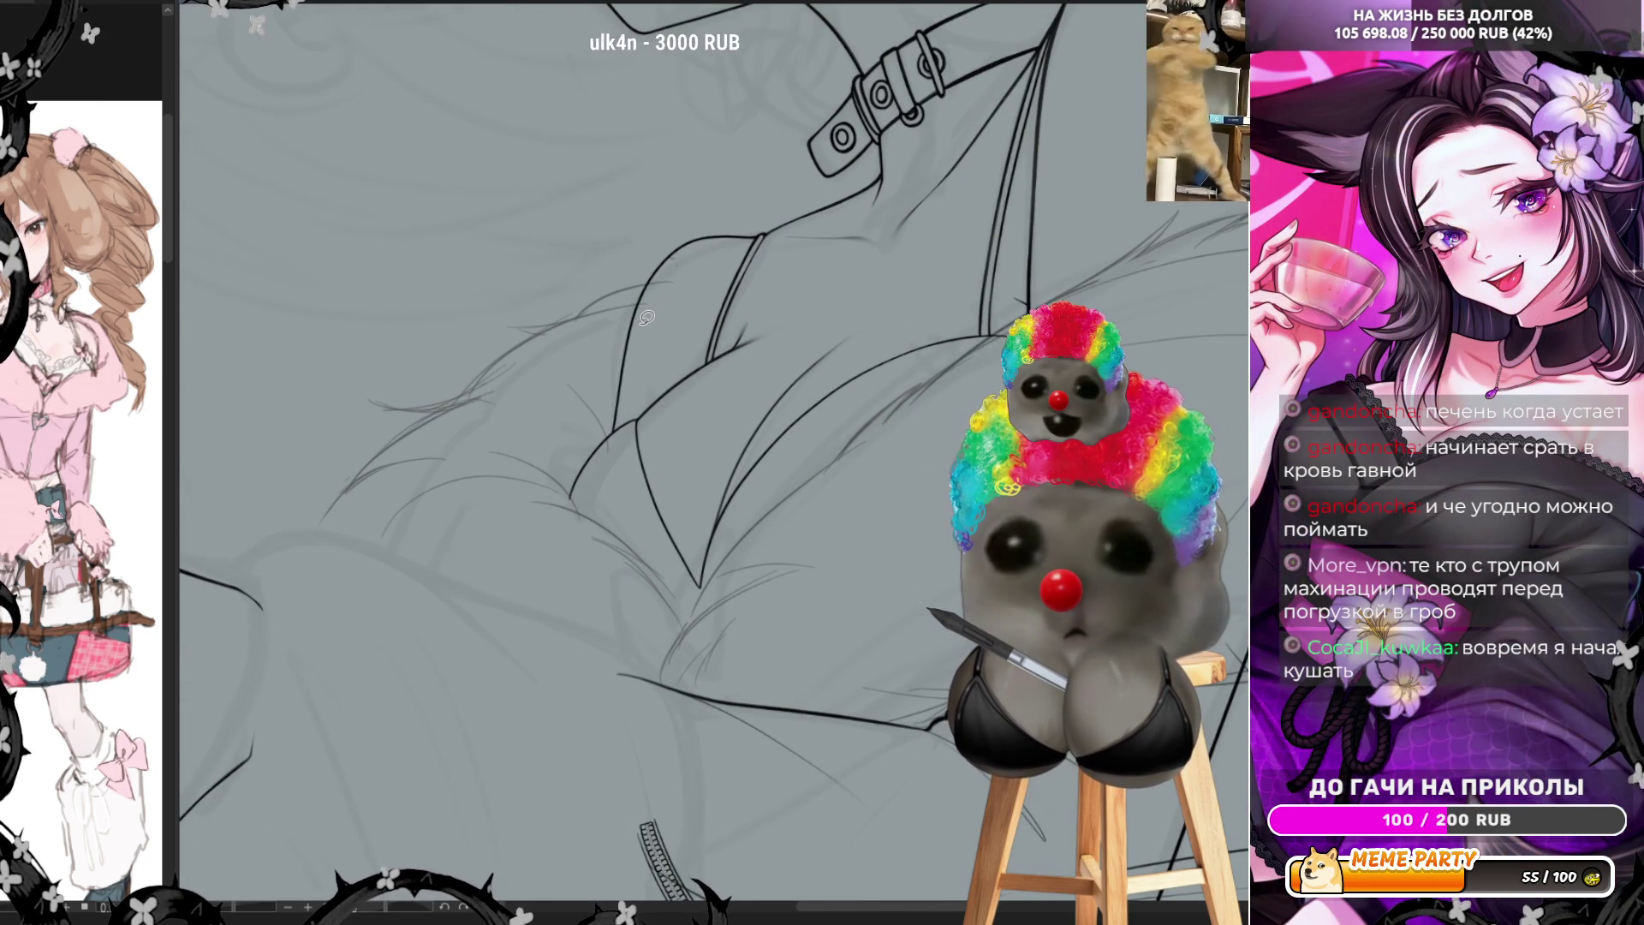